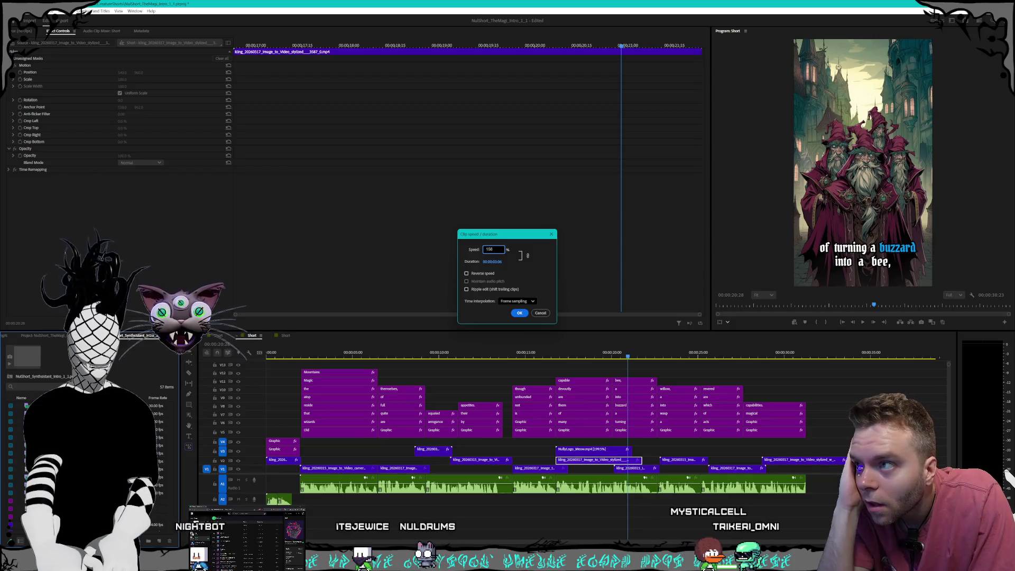
- Apply the pending speed change and shift the V2 clip slightly along the timeline
key(Return)
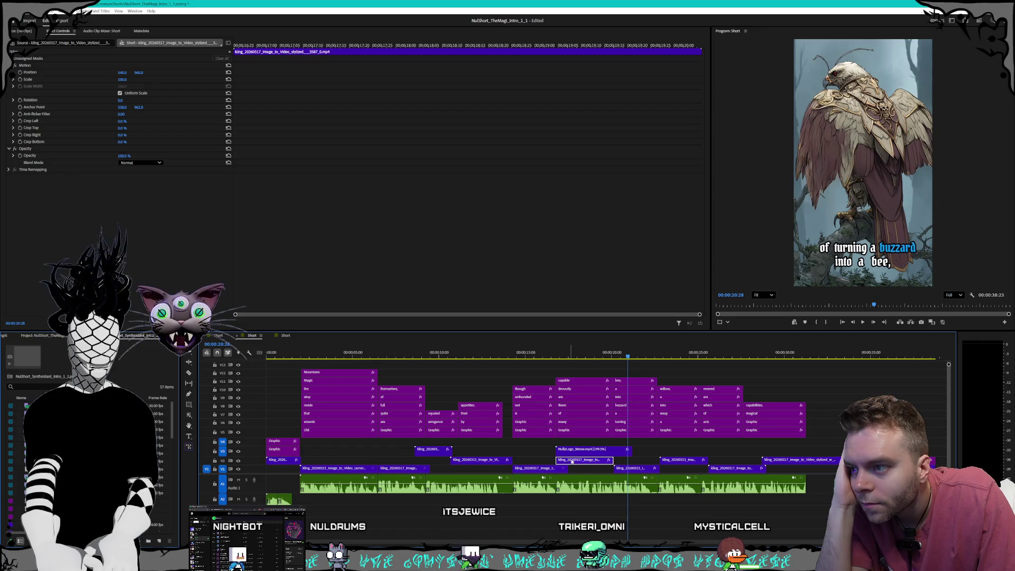
drag(572, 462, 578, 462)
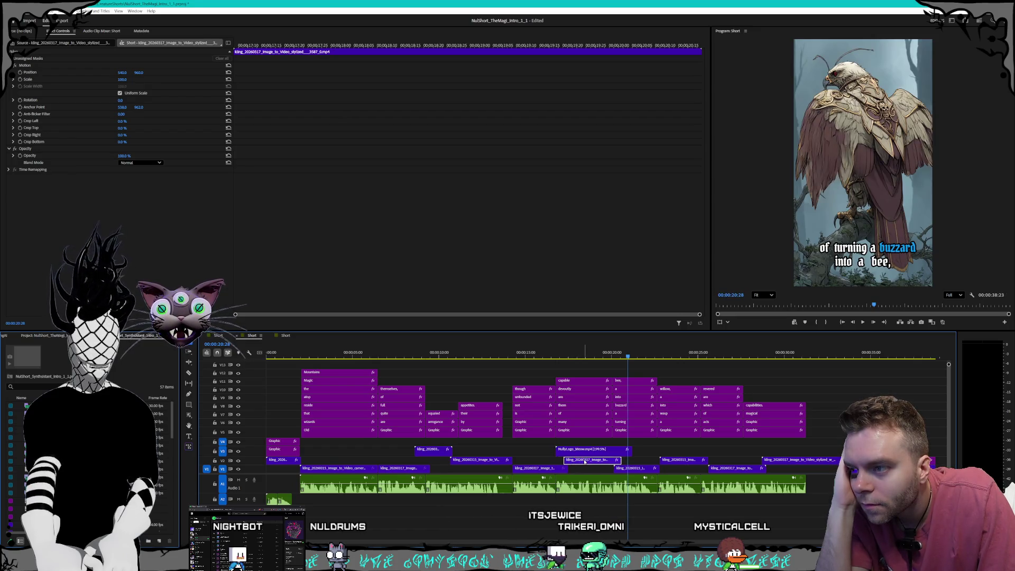
mouse_move(579, 358)
mouse_down()
mouse_move(540, 357)
mouse_move(669, 358)
mouse_move(597, 357)
mouse_up()
drag(580, 461, 573, 461)
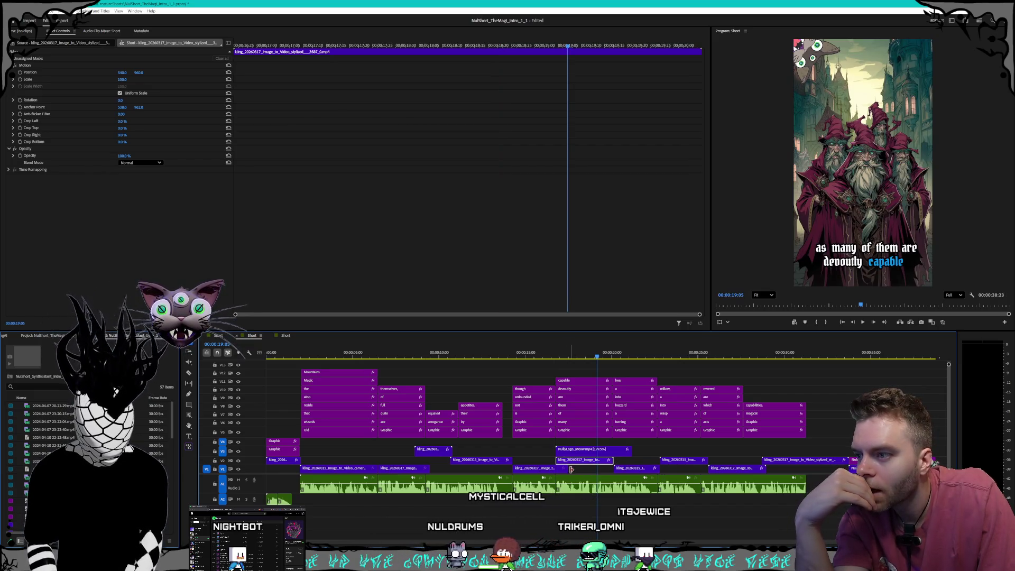
- Speed the V2 clip up to 170% and nudge it slightly later
right_click(581, 463)
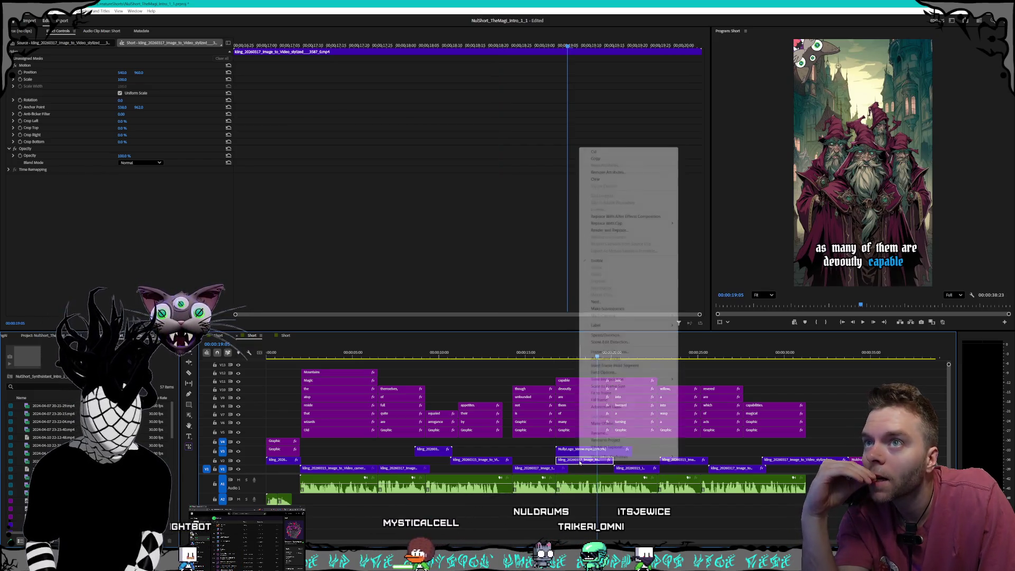
click(610, 336)
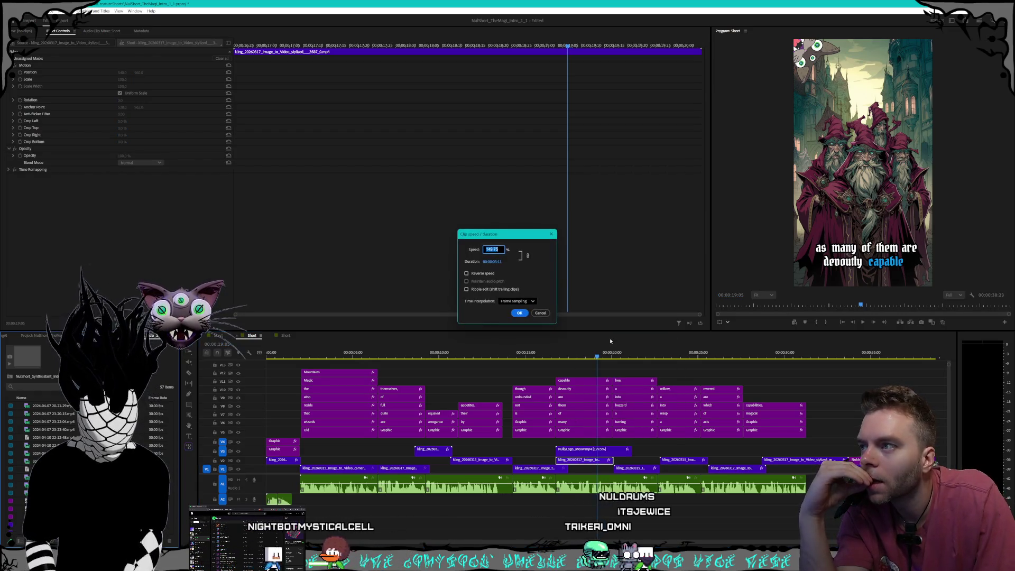
text(170)
key(Return)
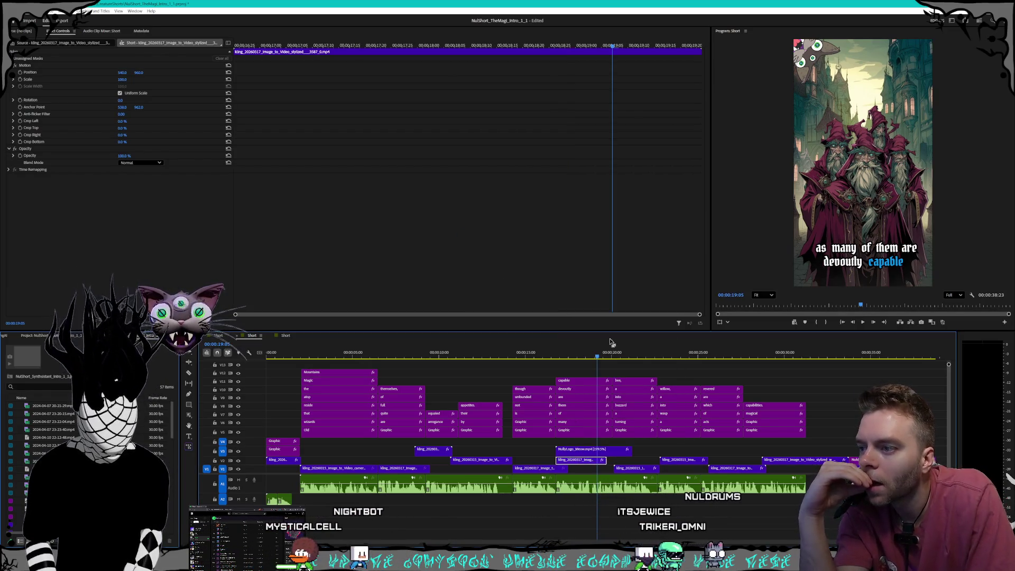
drag(573, 462, 582, 464)
- Preview from 00:00:14:09, then move the V2 clip 00:00:01:12 earlier
click(514, 354)
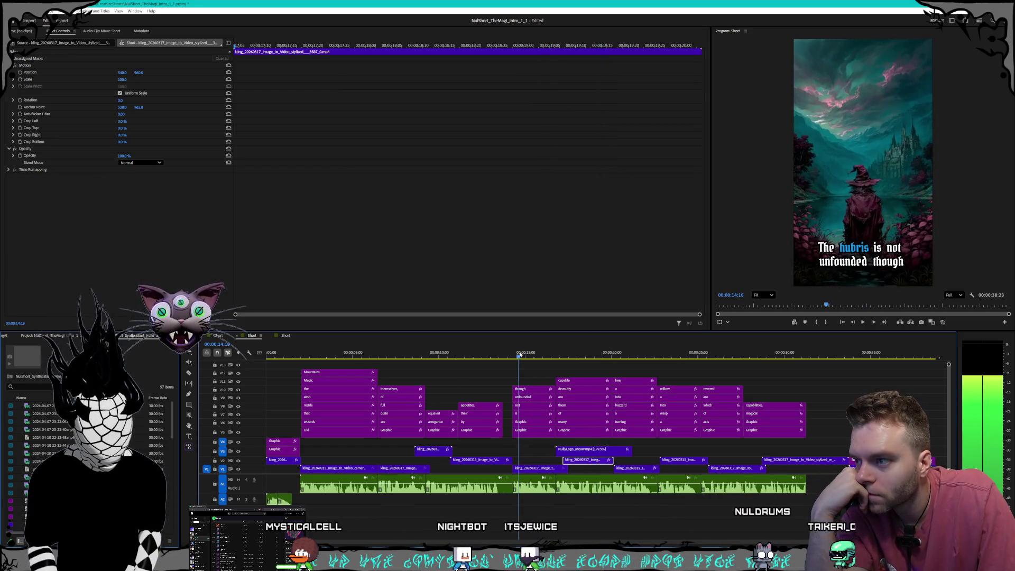
key(space)
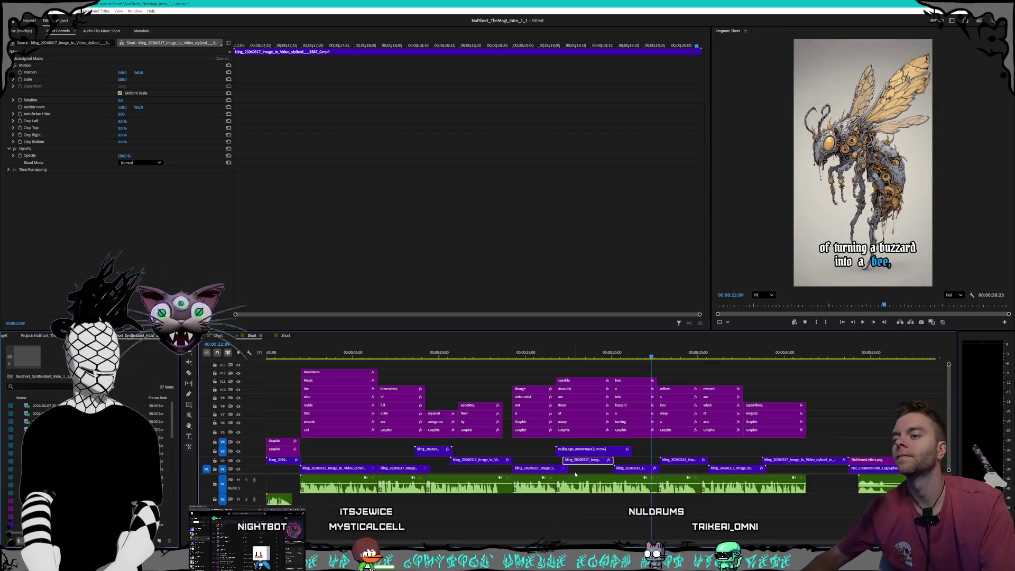
drag(581, 460, 582, 462)
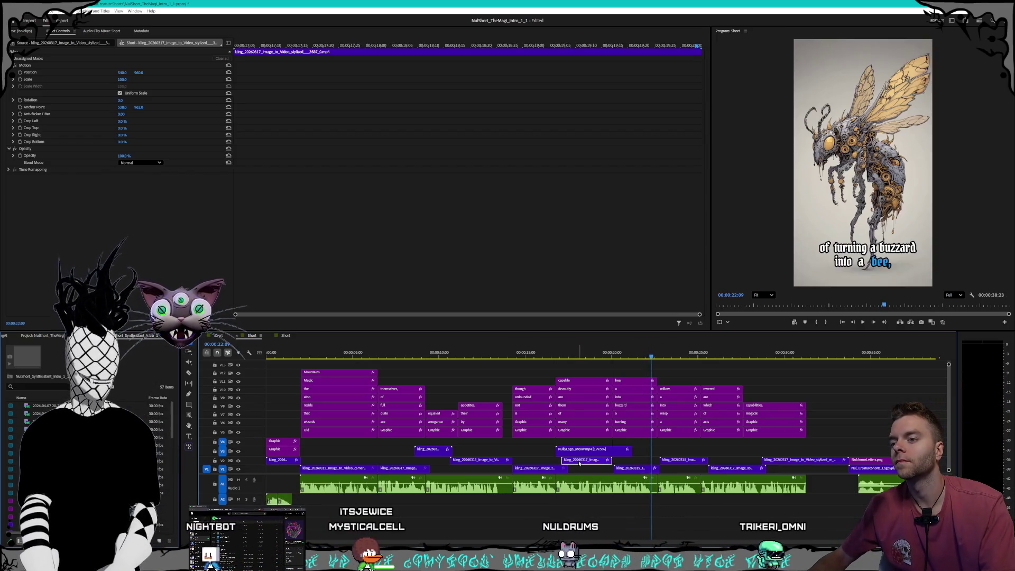
- Set the V2 clip to 180% speed, nudge it earlier, and play from 00:00:16:10
right_click(582, 461)
click(596, 336)
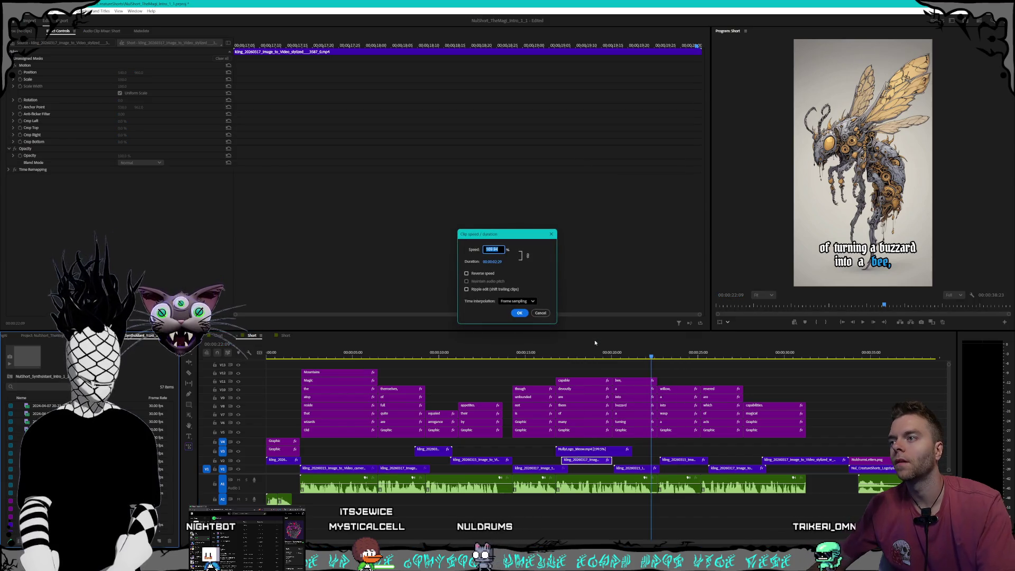
key(Return)
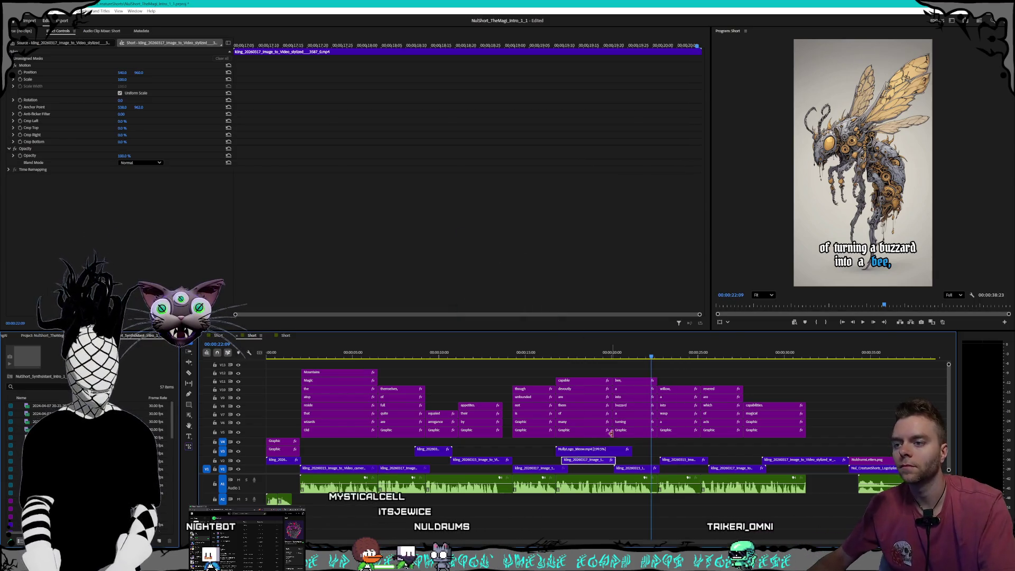
drag(593, 461, 596, 461)
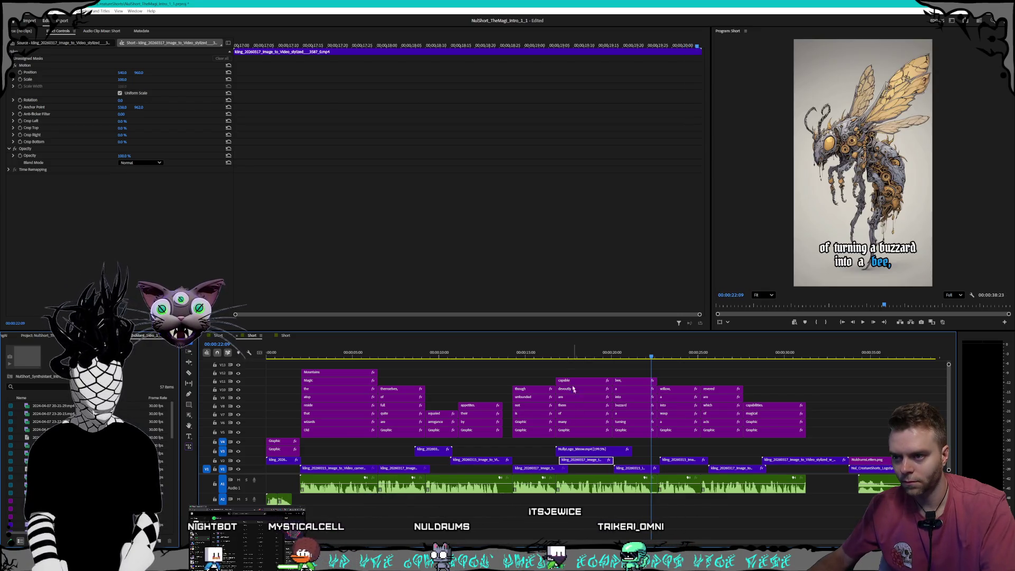
click(549, 355)
key(space)
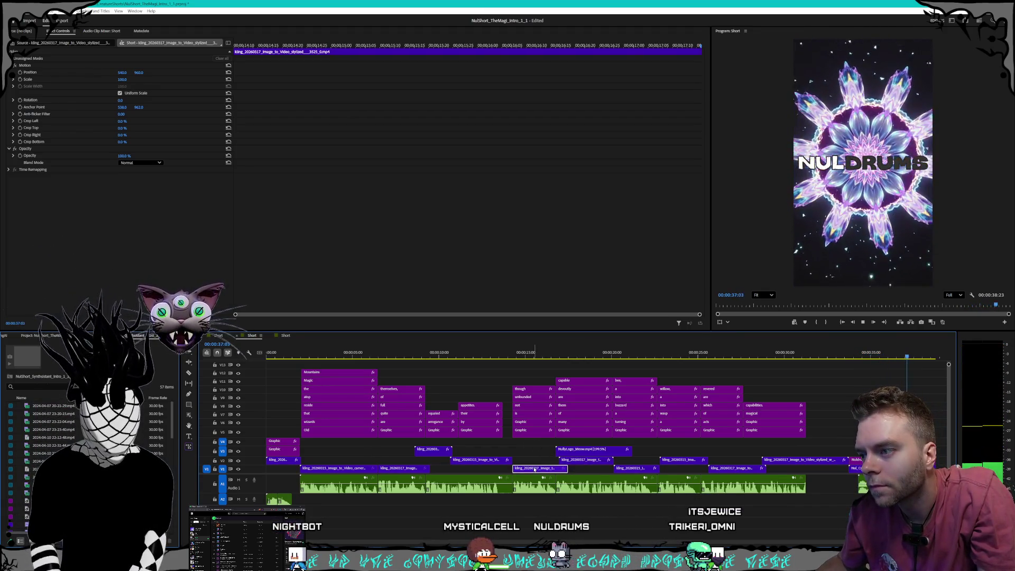
key(space)
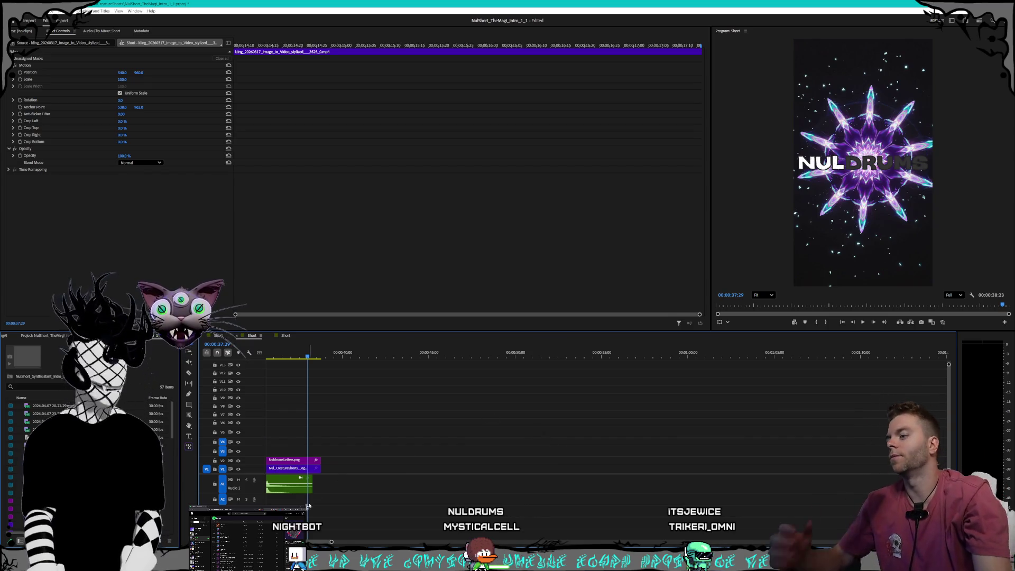
key(backslash)
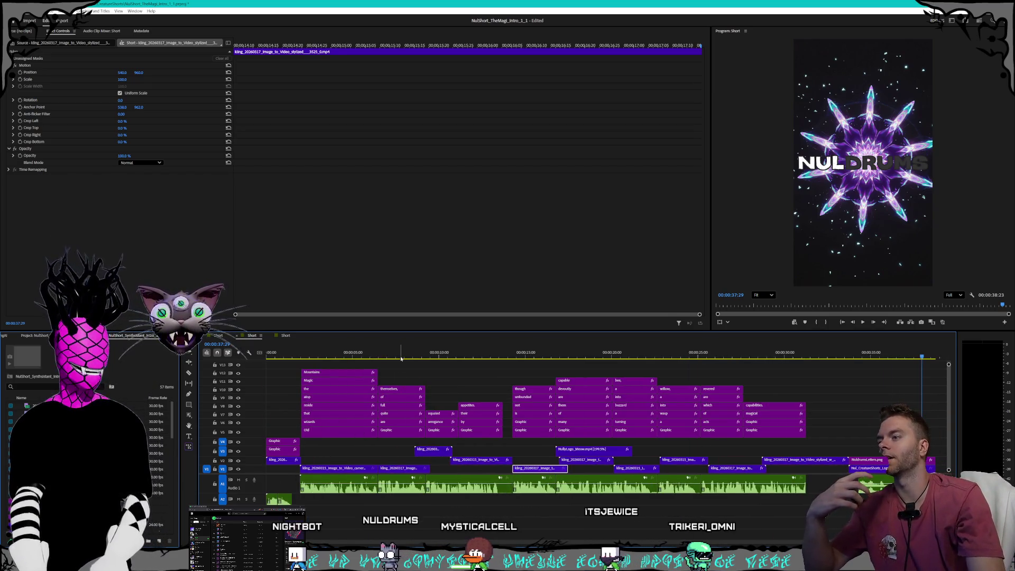
key(Home)
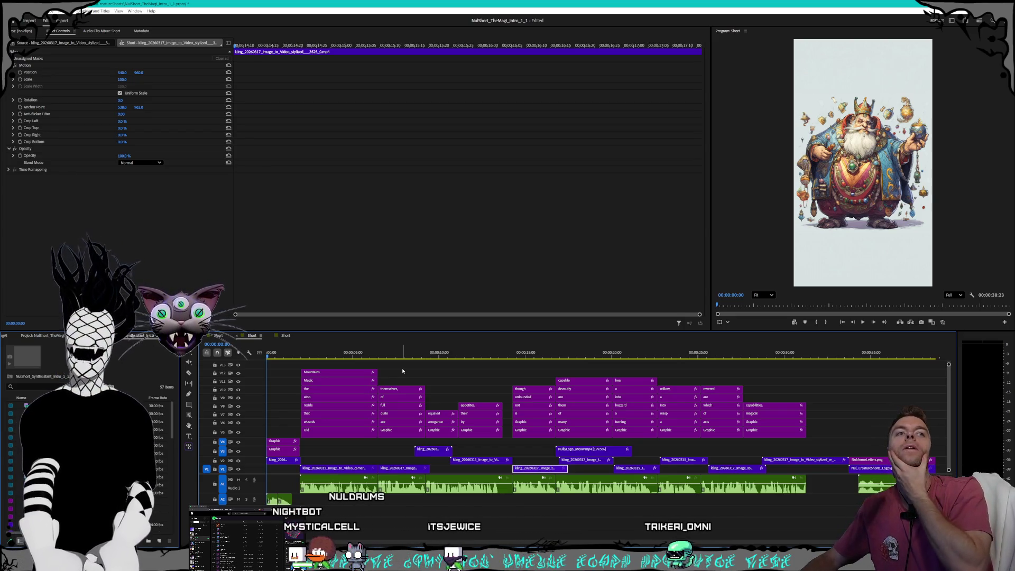
key(space)
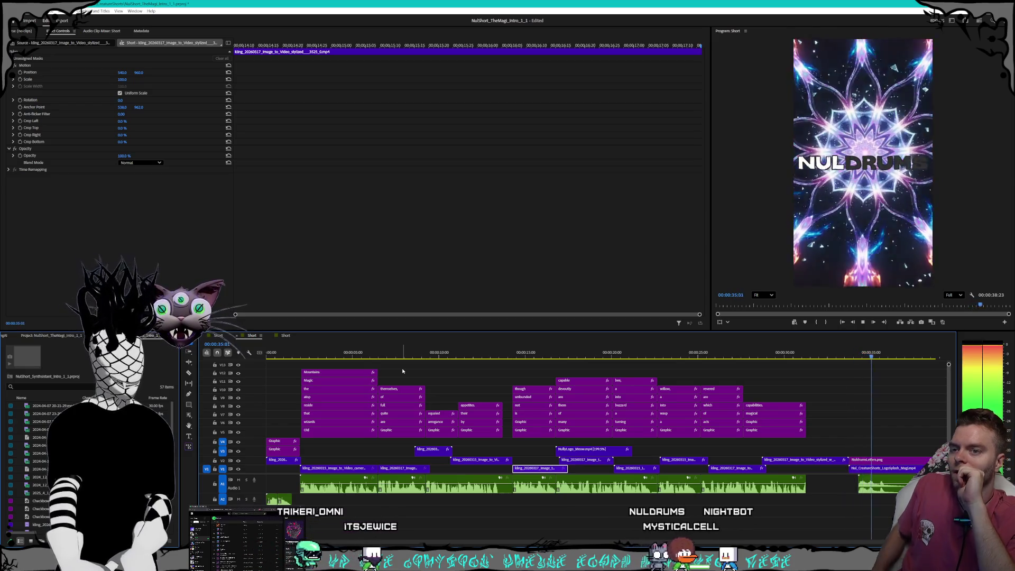
- Move a V1 clip about 14 seconds later and play back the sequence
mouse_move(538, 468)
mouse_down()
mouse_move(791, 478)
mouse_move(814, 469)
mouse_move(557, 472)
mouse_up()
click(801, 460)
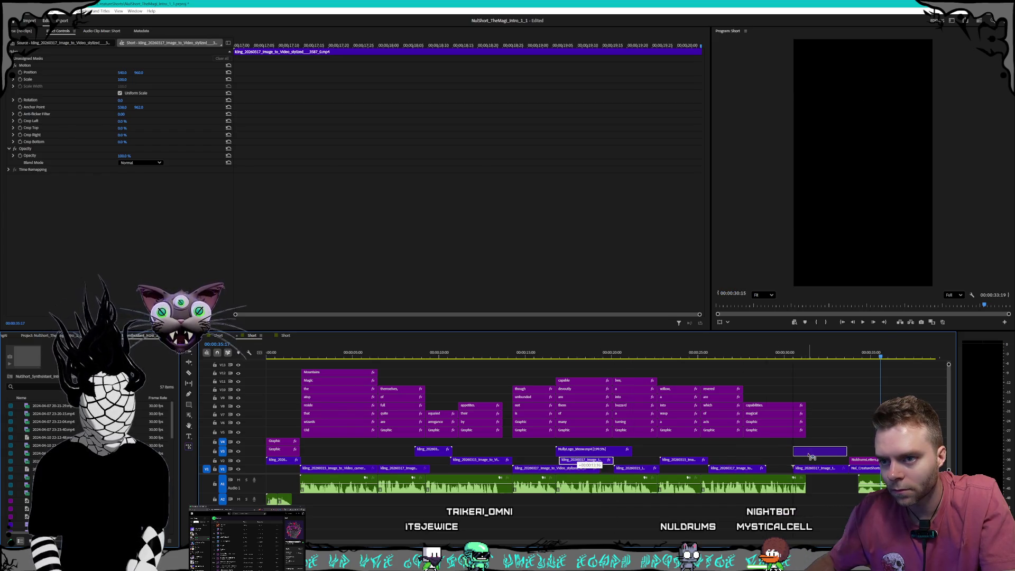
key(space)
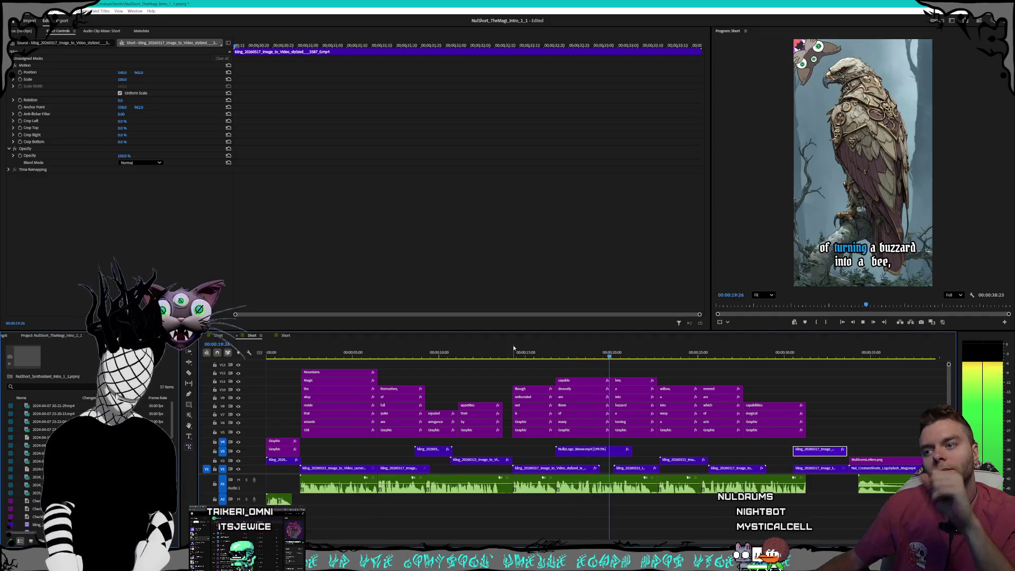
key(space)
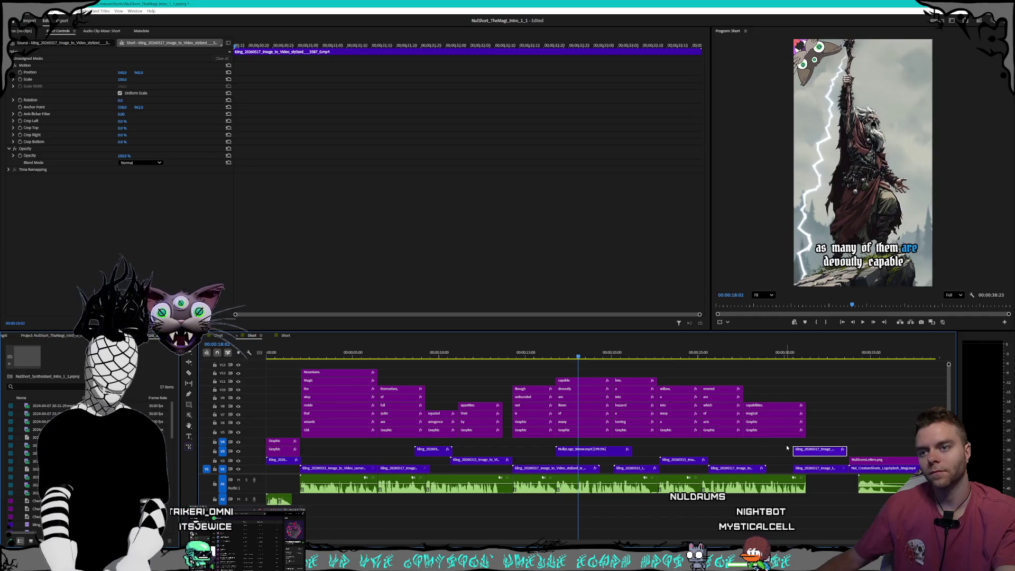
- Drop the V3 clip onto V2 mid-sequence and play from 00:00:15:28
drag(700, 456, 582, 465)
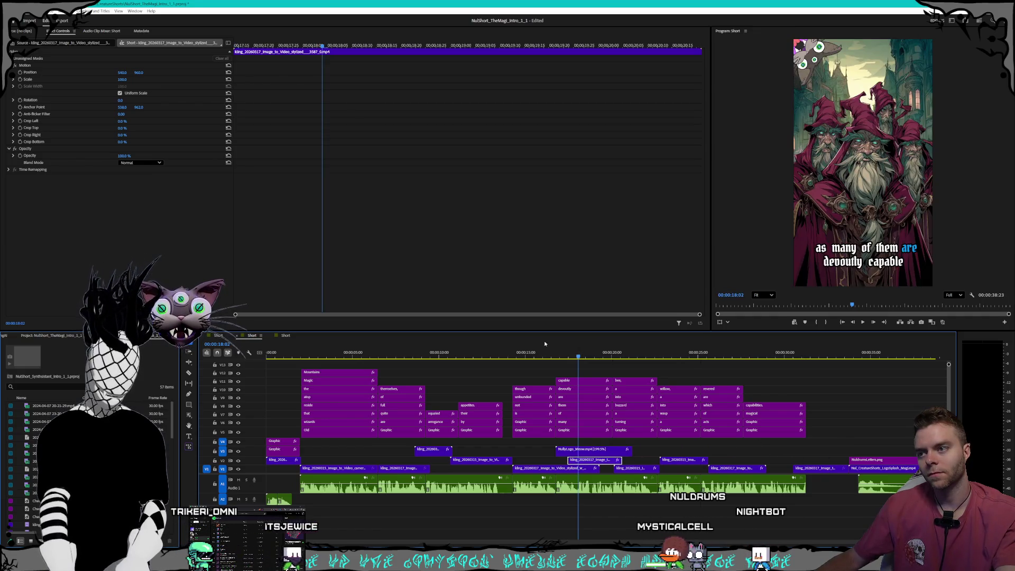
click(542, 353)
key(space)
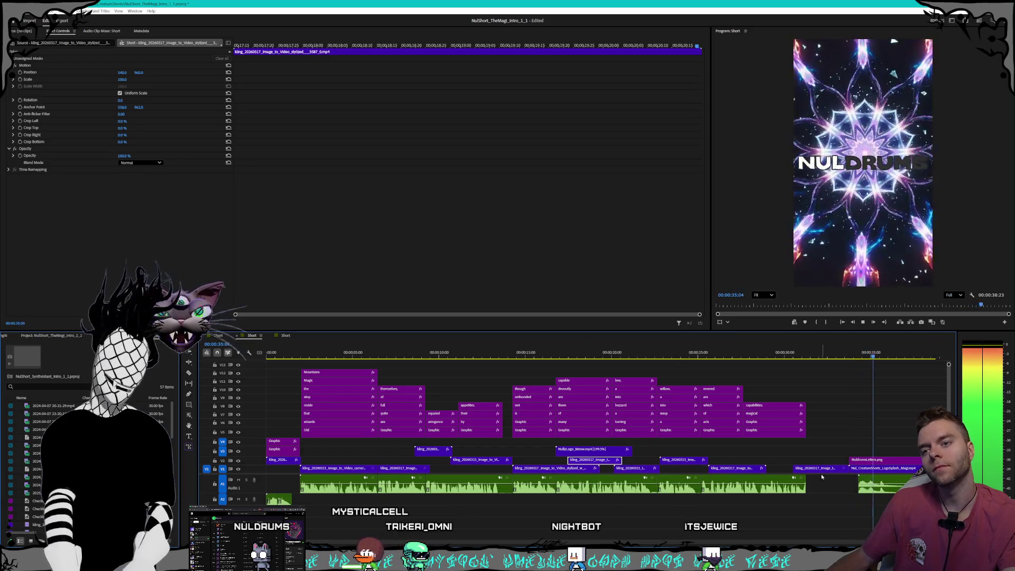
right_click(799, 468)
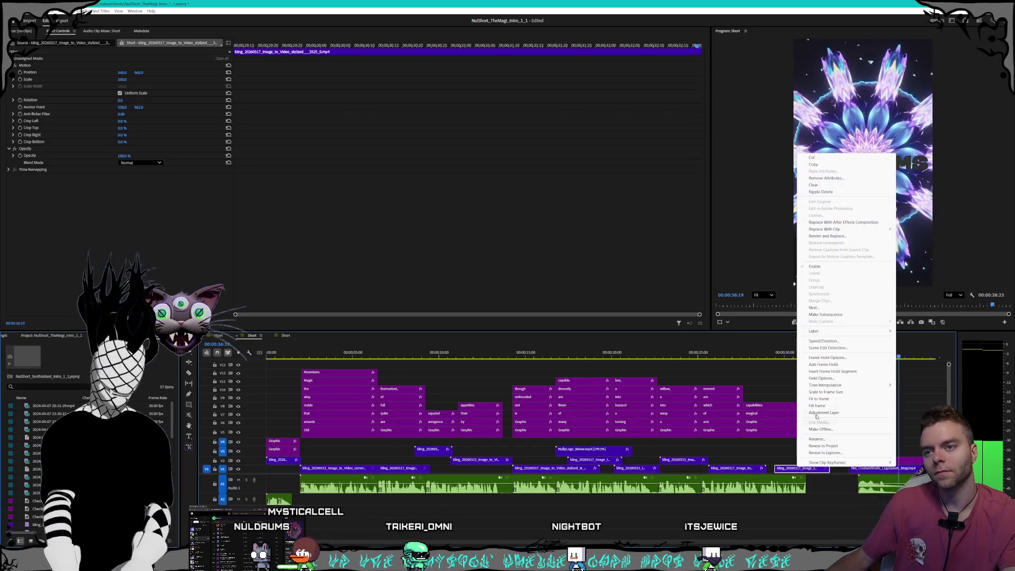
click(822, 341)
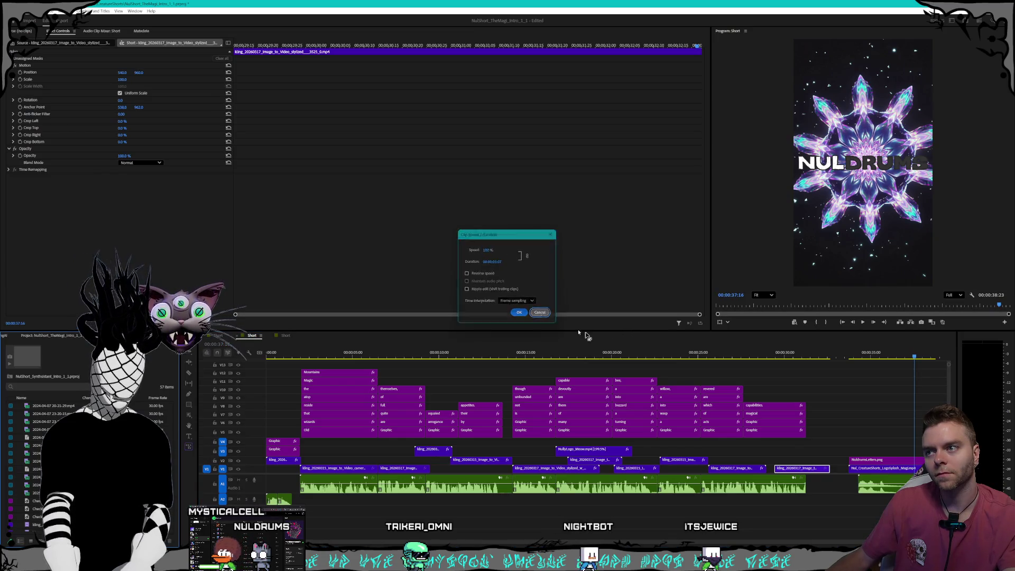
key(Escape)
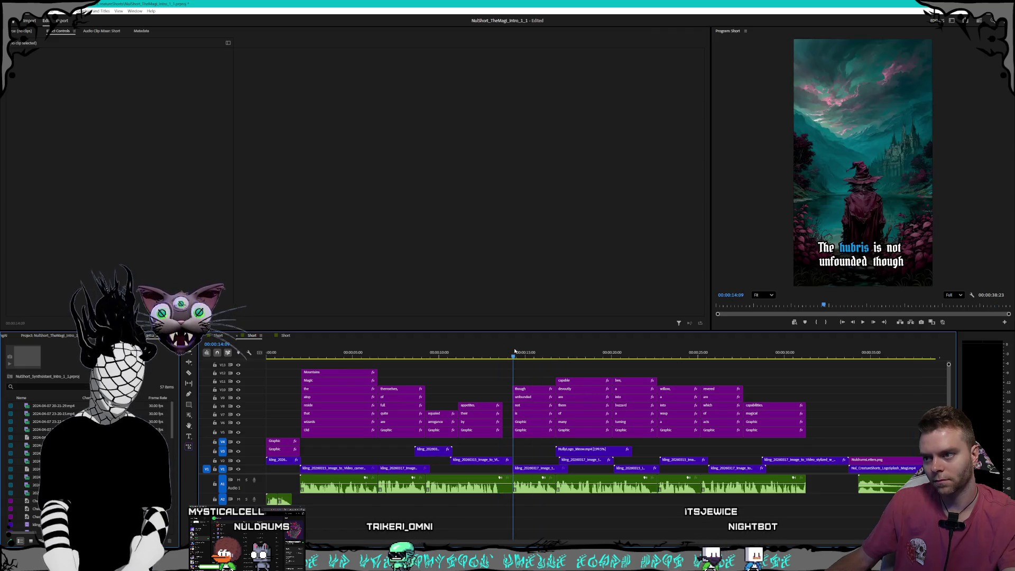
key(space)
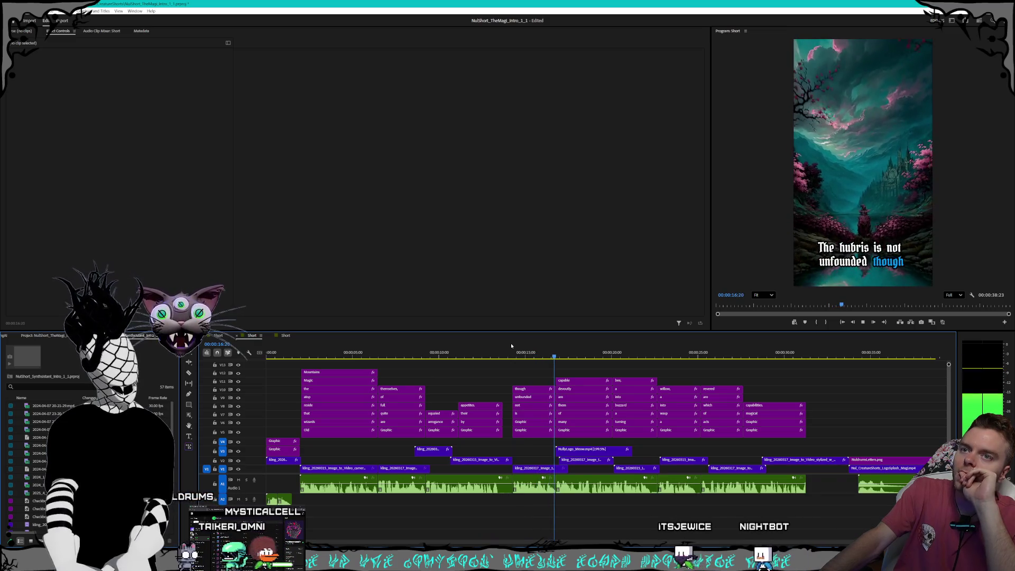
- Turn on Reverse Speed for the V1 clip near 00:00:15 and preview it from 00:00:14:10
key(space)
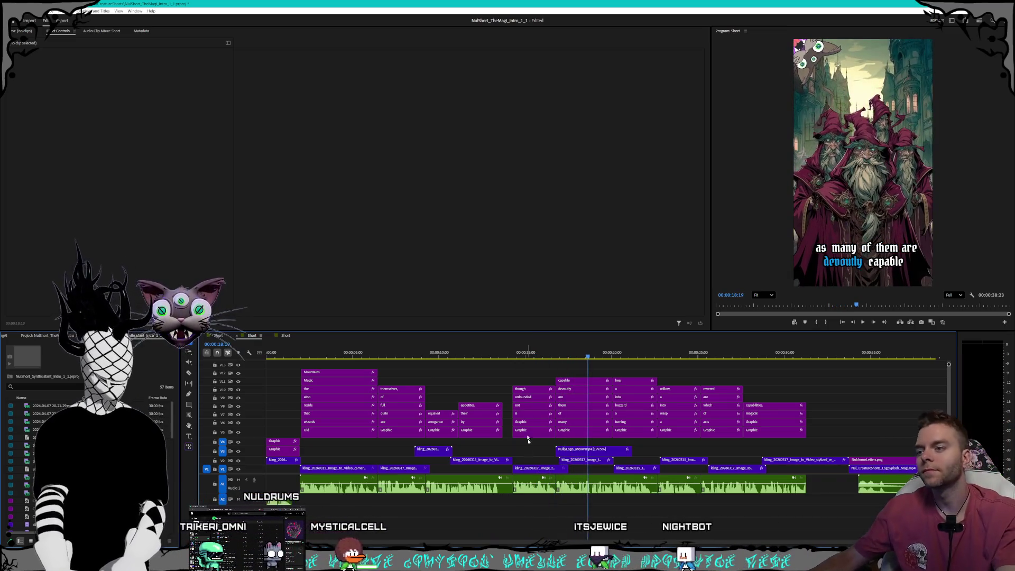
right_click(531, 469)
click(553, 344)
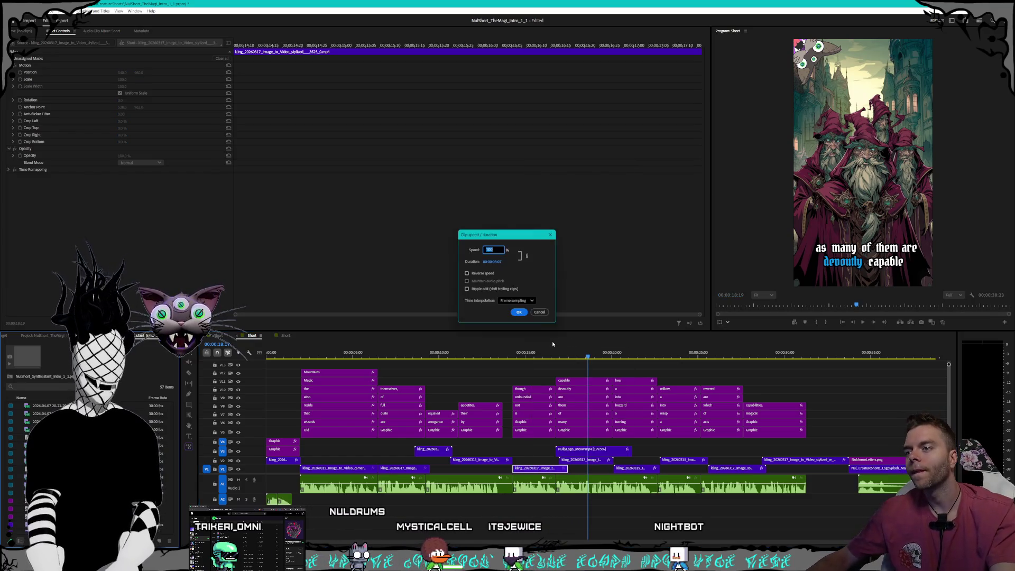
click(467, 274)
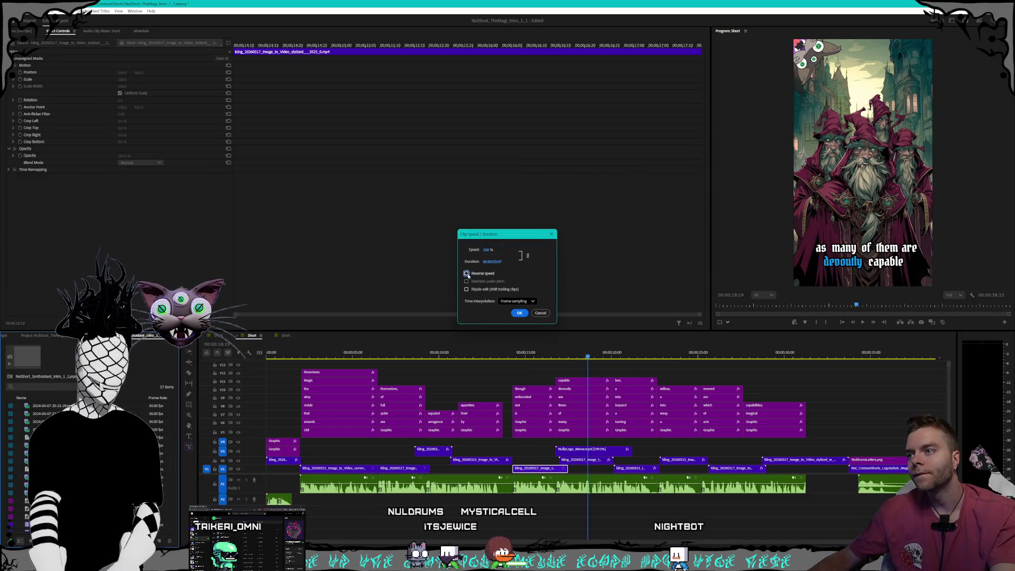
click(516, 313)
click(513, 357)
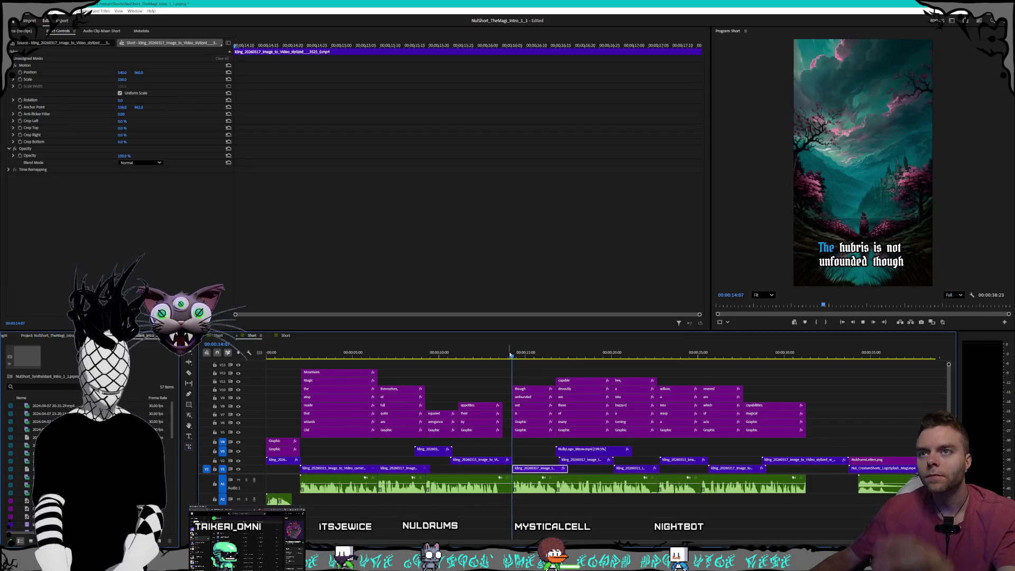
key(space)
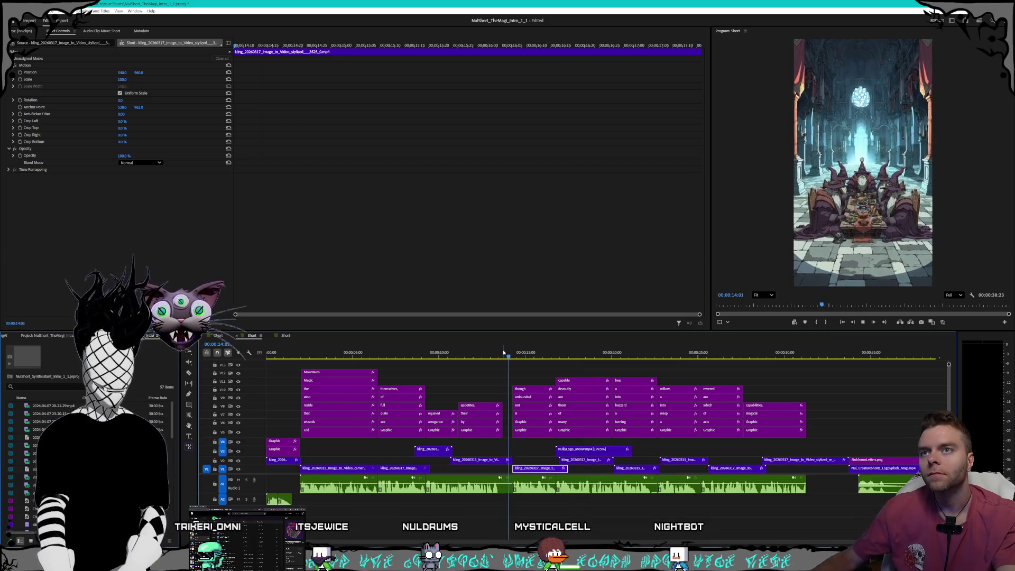
key(space)
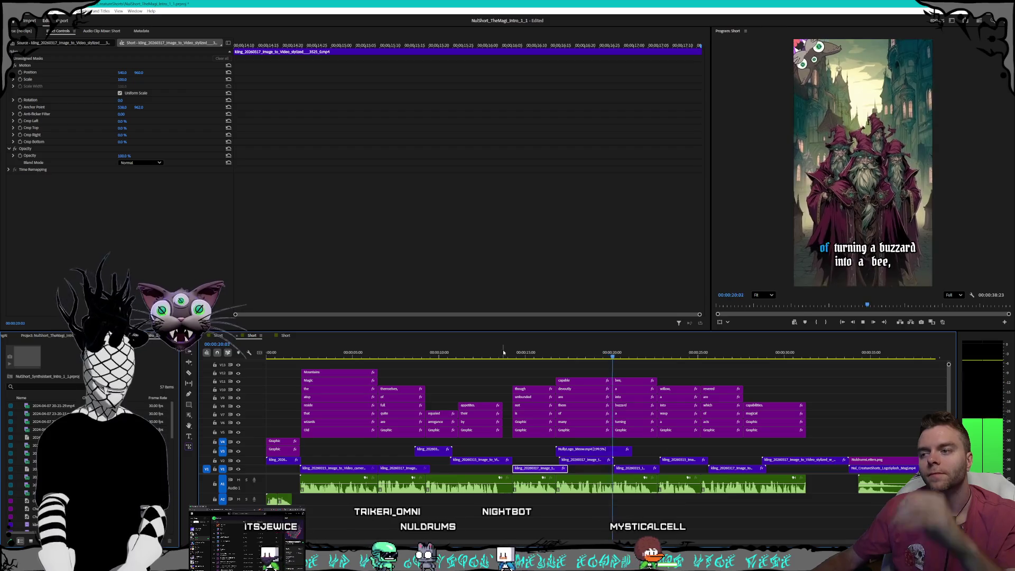
key(space)
click(504, 353)
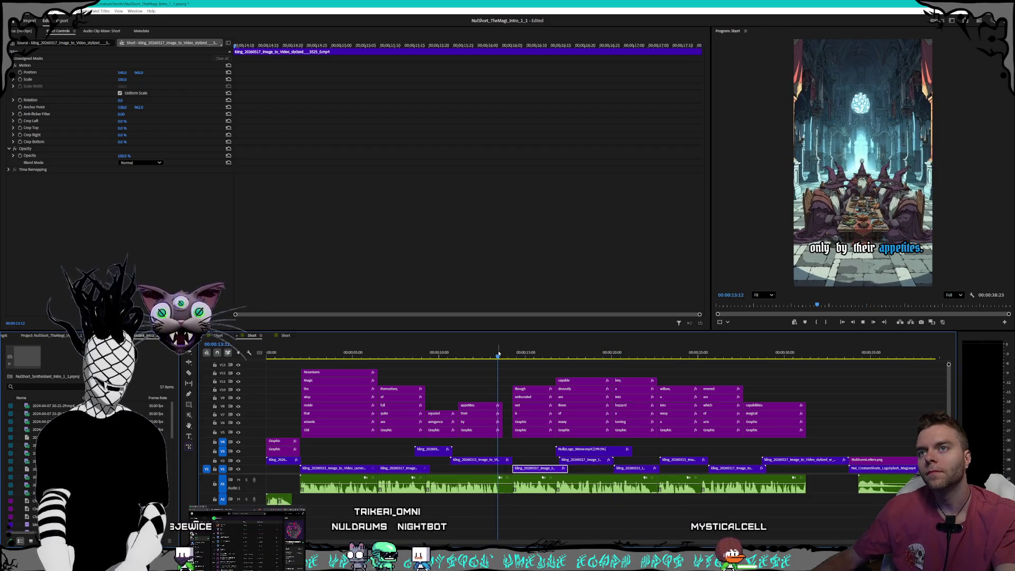
key(space)
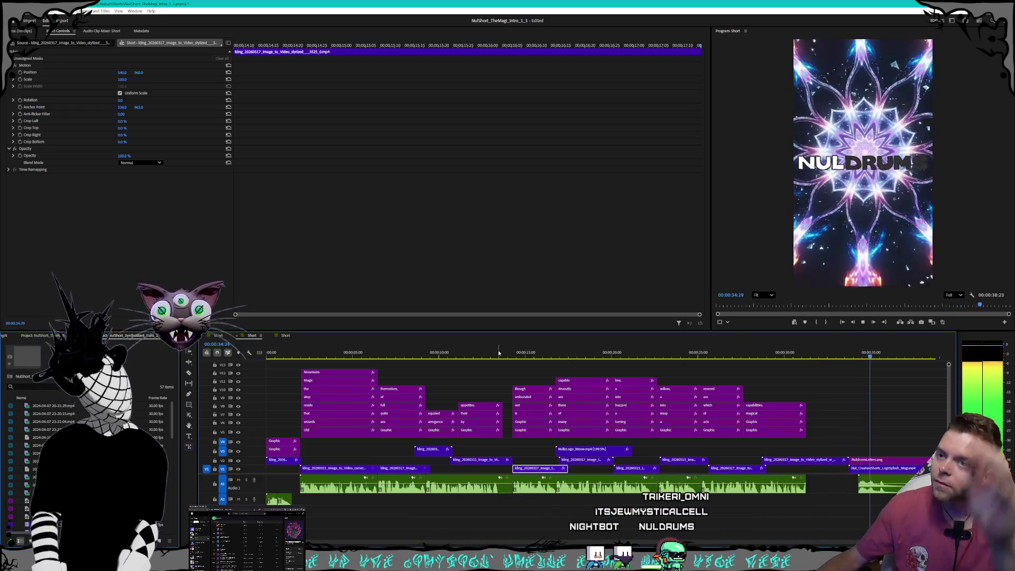
click(863, 323)
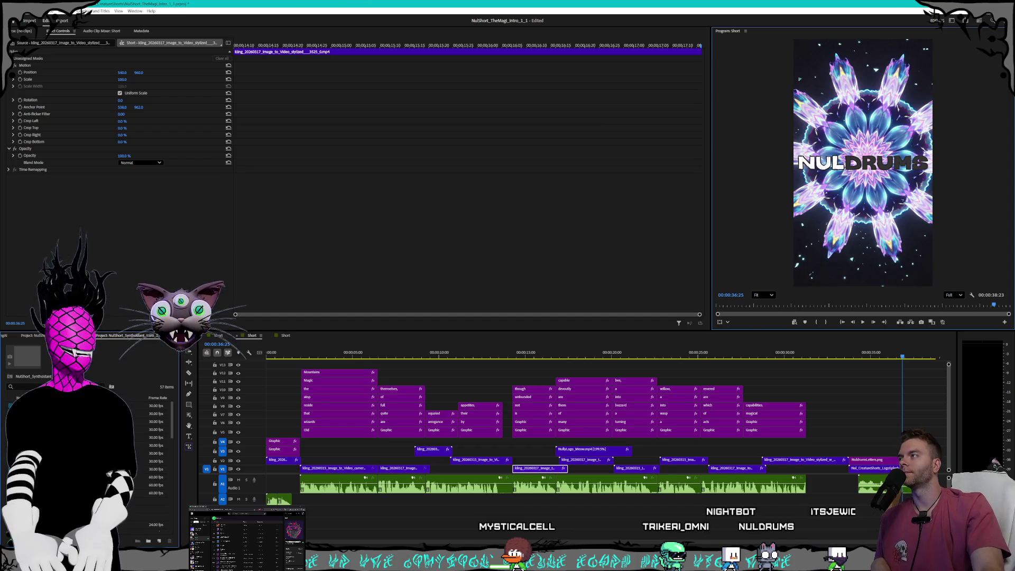
- Save the TheMagi project with File > Save, abandoning Save As
click(16, 11)
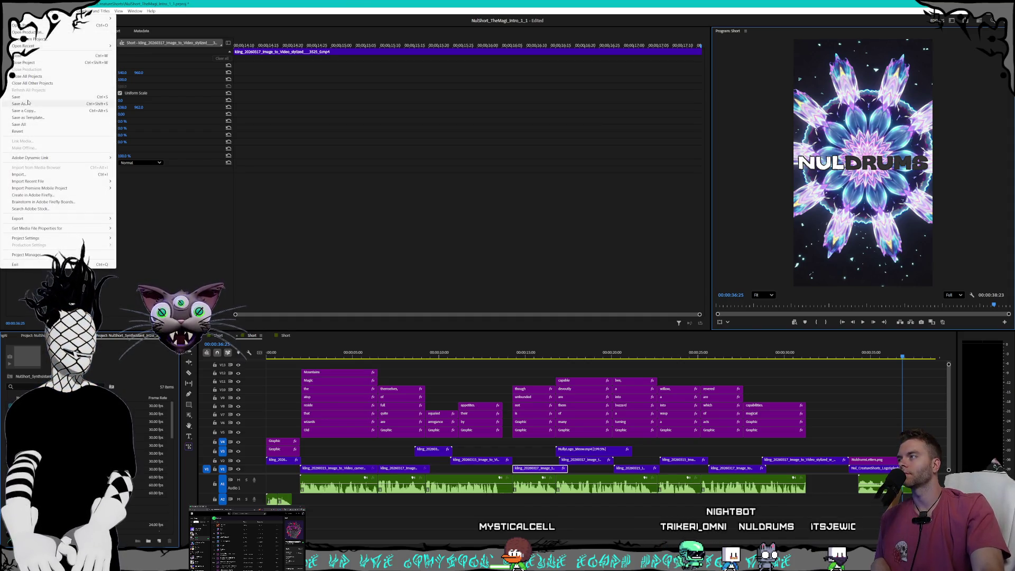
click(27, 103)
key(Escape)
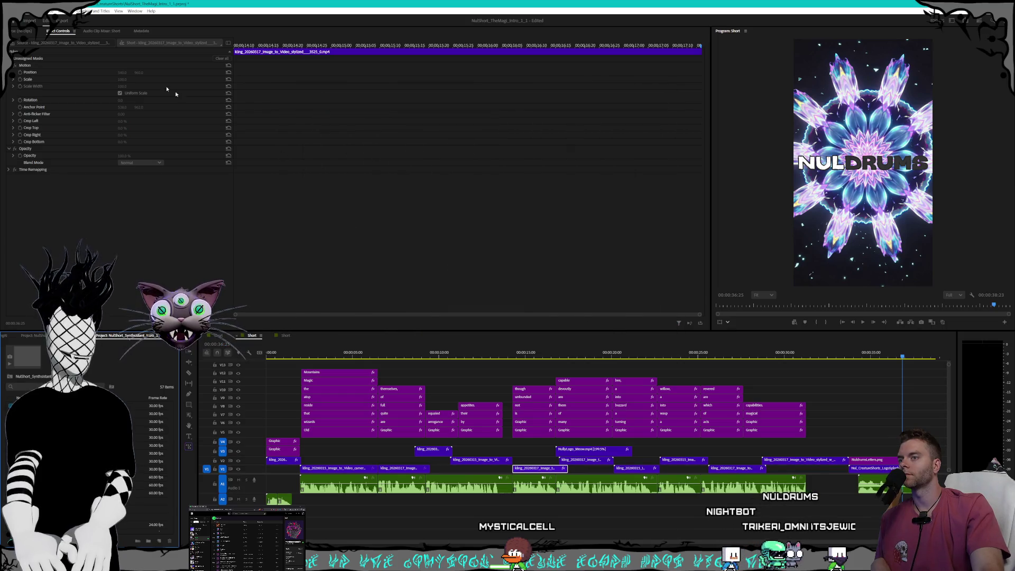
click(16, 10)
click(21, 97)
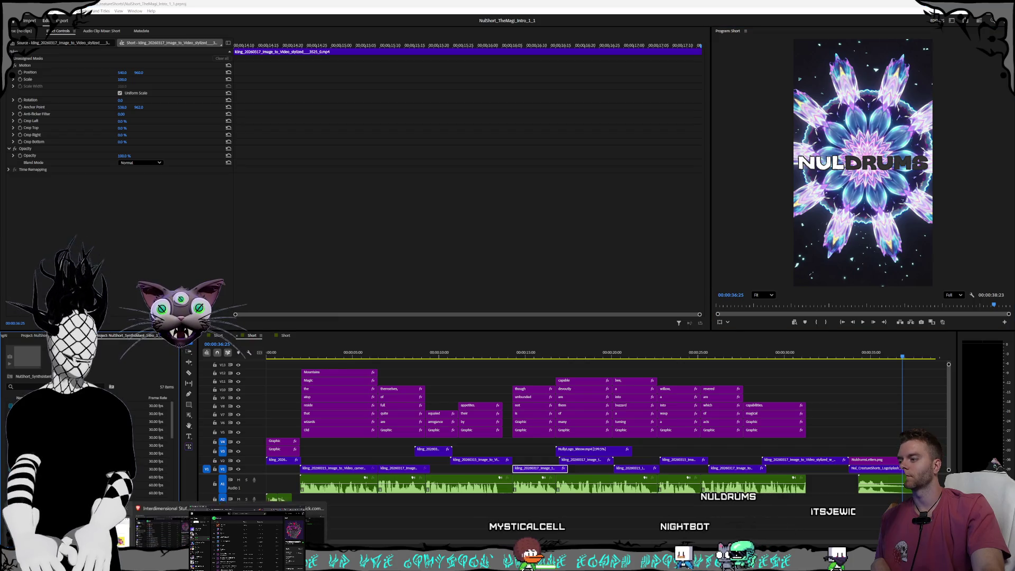
- Glance at the Kling video generation page, then return to Premiere Pro
key(super+d)
key(alt+Tab)
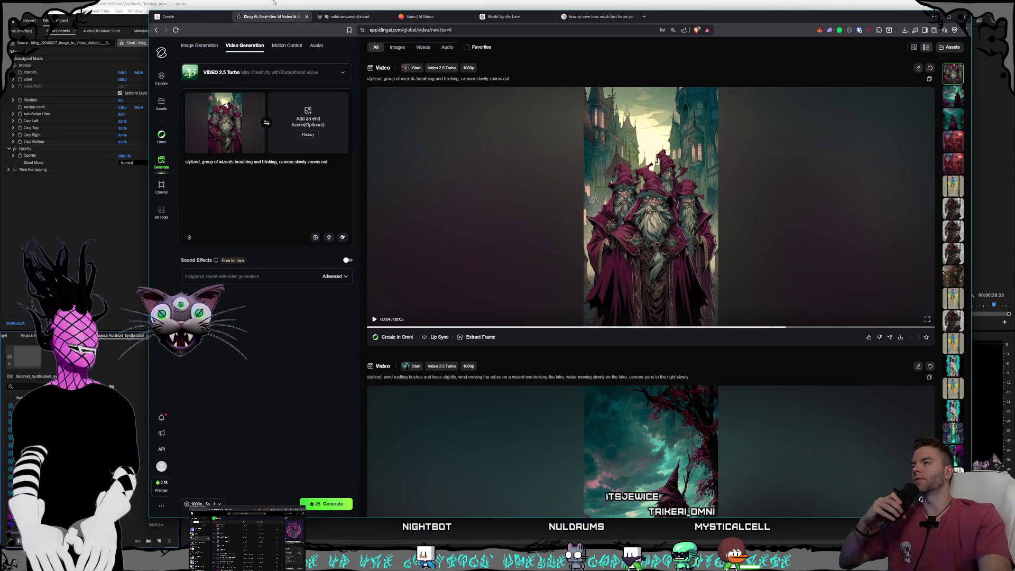
click(289, 2)
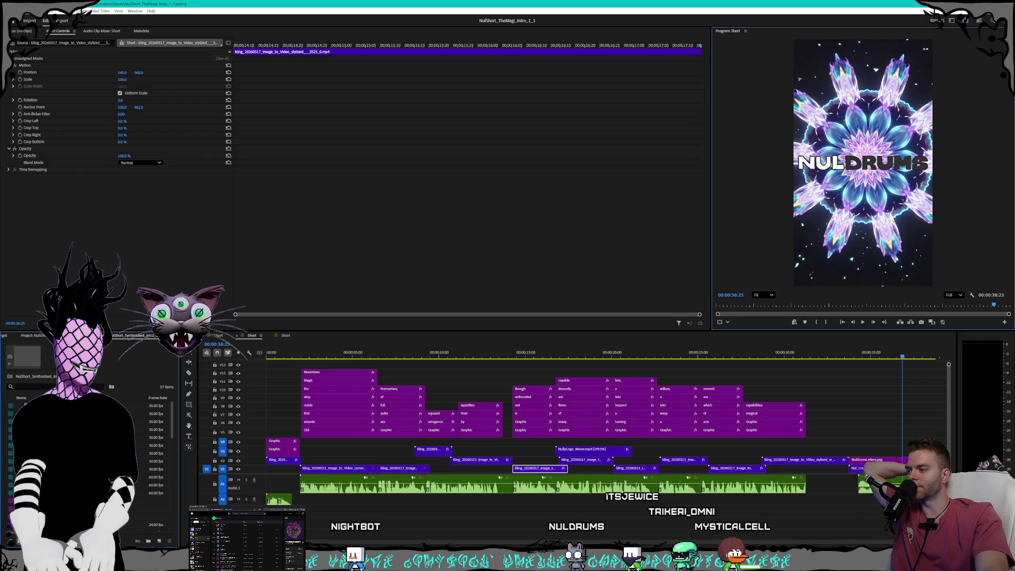
click(230, 563)
- Bring Obsidian forward and go to the Order note's Gorlunks entry and its Nully Meow line
click(243, 526)
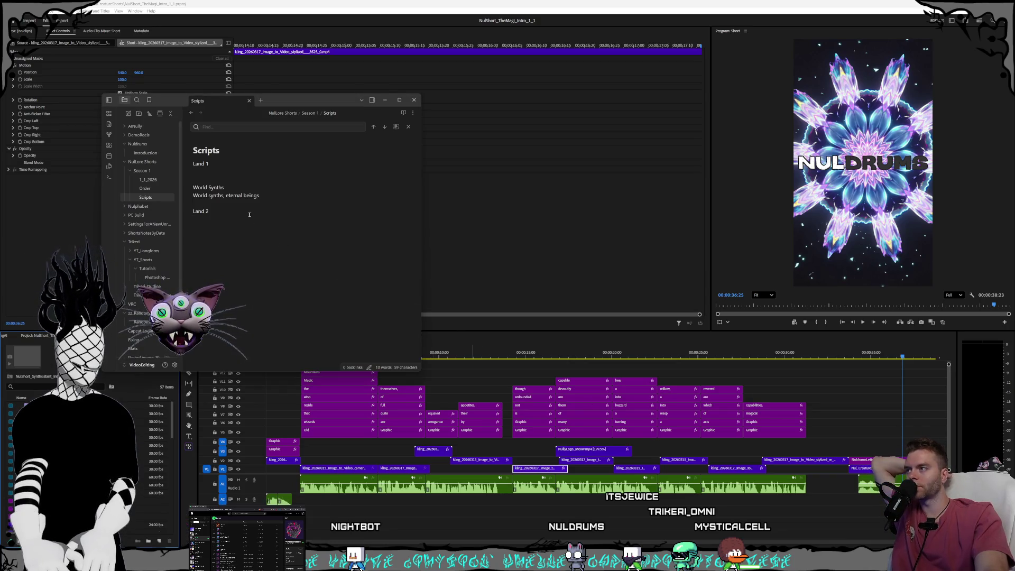
scroll(282, 221, down, 2)
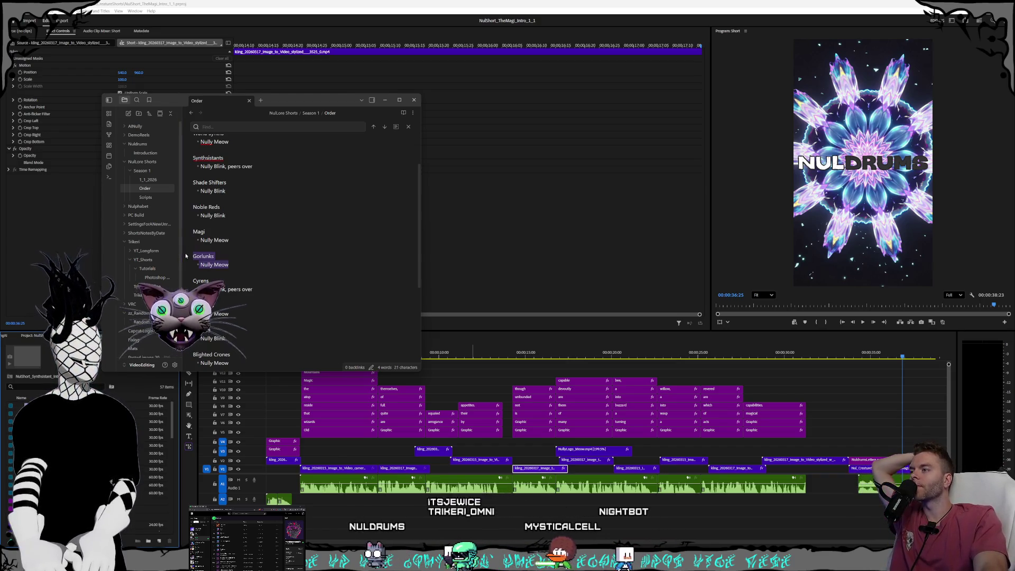
click(245, 258)
click(302, 262)
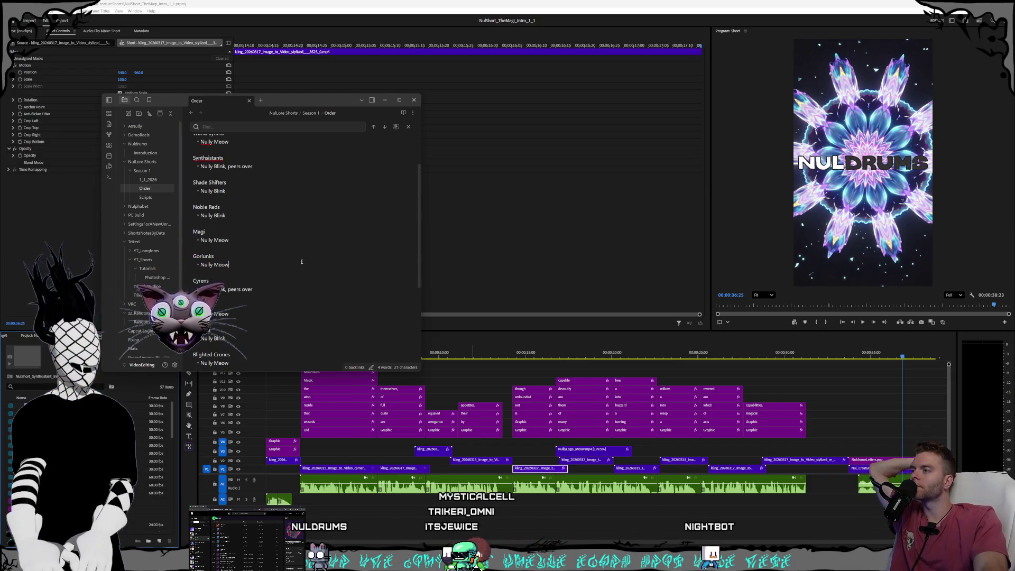
scroll(315, 252, down, 2)
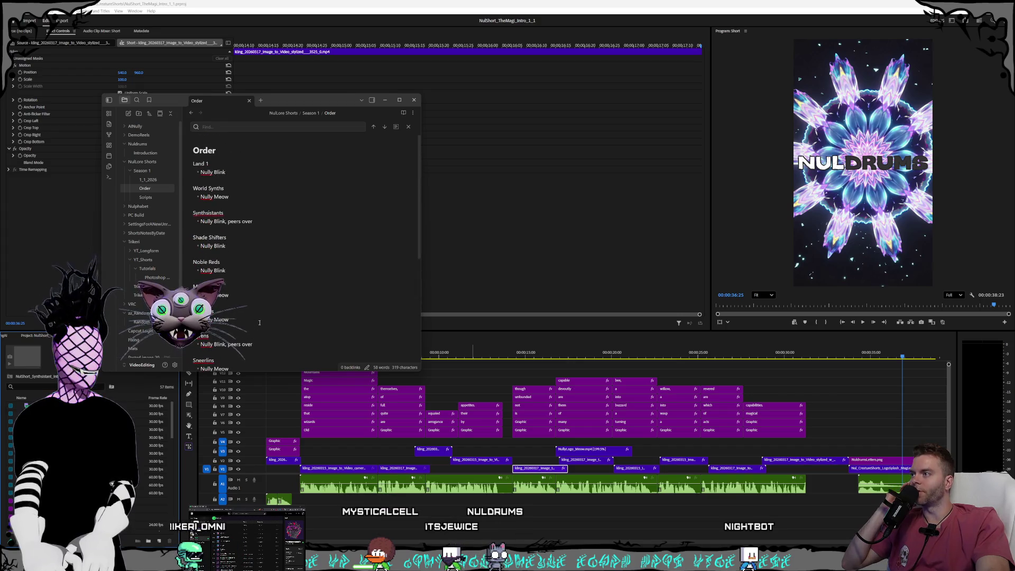
drag(250, 326, 192, 176)
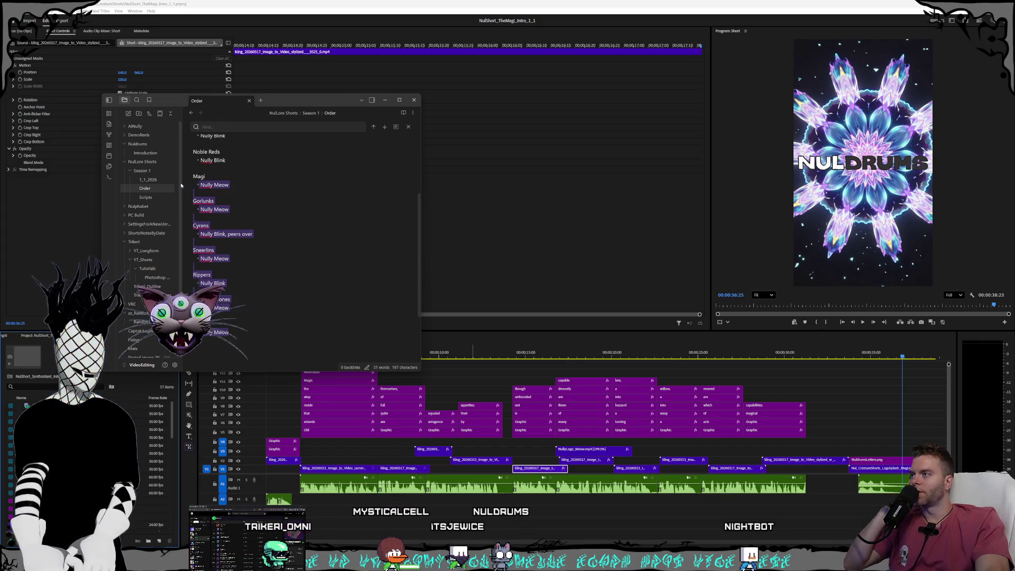
drag(271, 297, 175, 196)
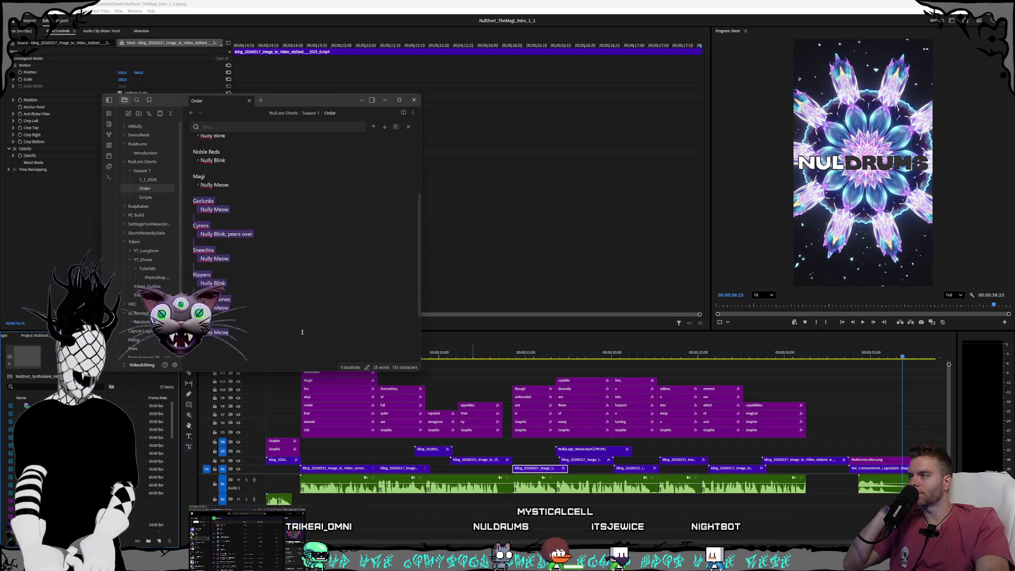
scroll(280, 323, up, 2)
scroll(280, 324, up, 2)
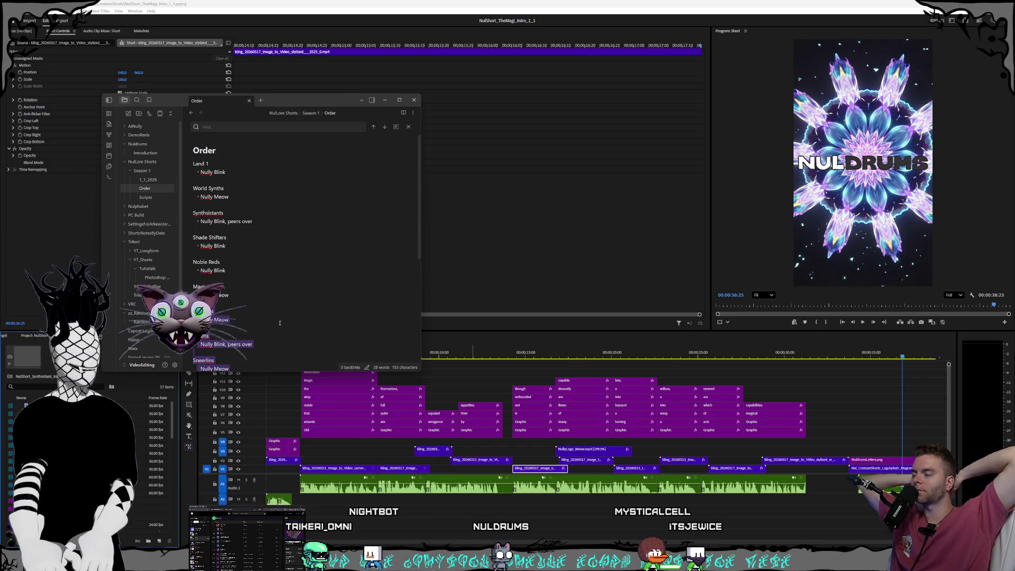
scroll(269, 318, down, 3)
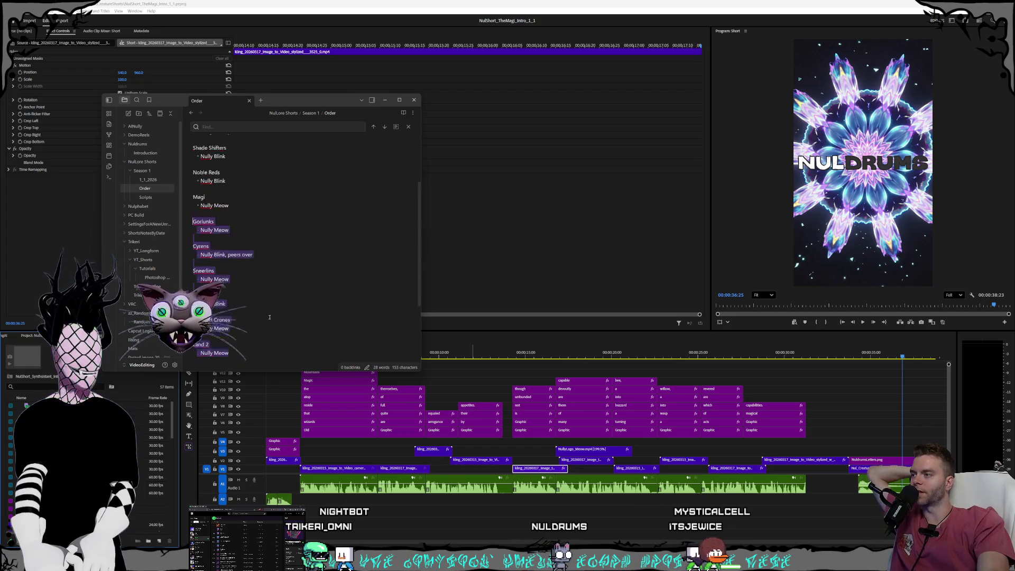
scroll(269, 317, down, 1)
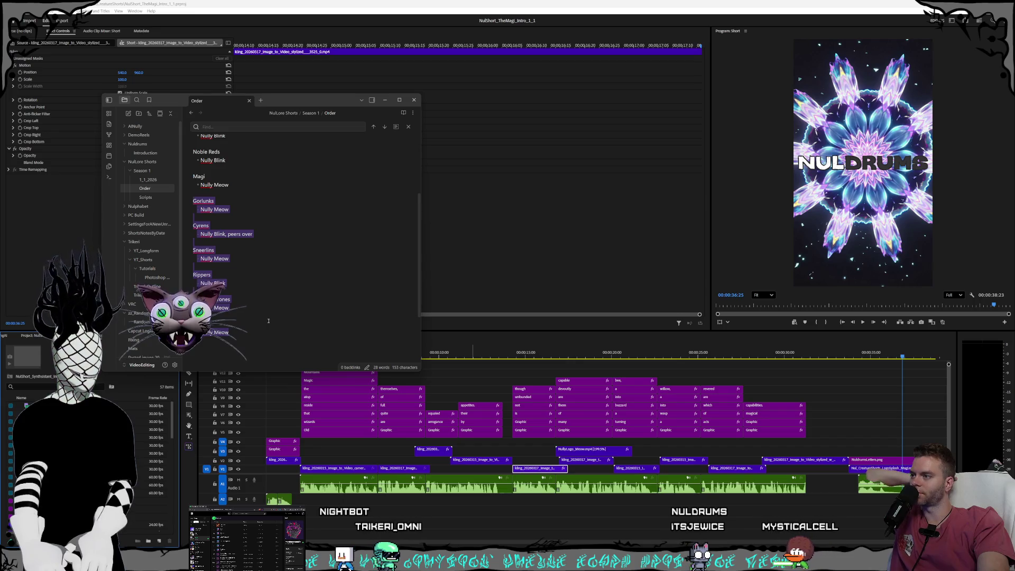
scroll(262, 288, up, 4)
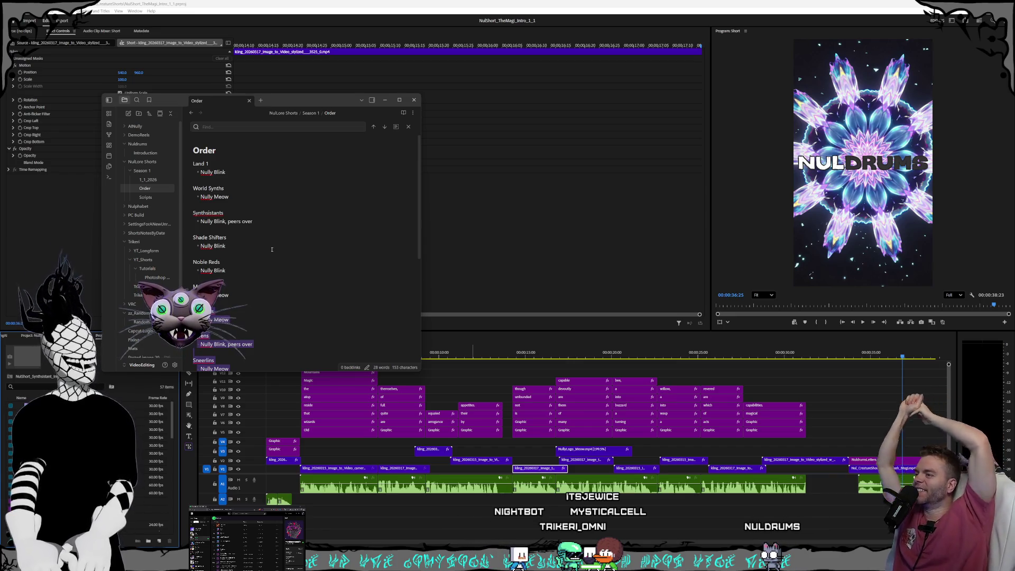
scroll(269, 235, up, 3)
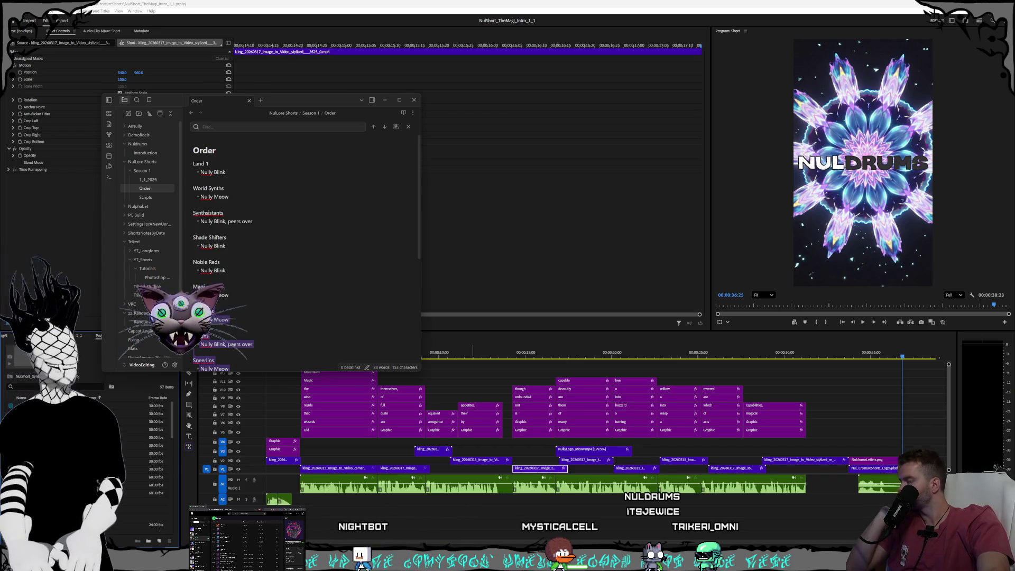
click(278, 285)
scroll(281, 280, down, 1)
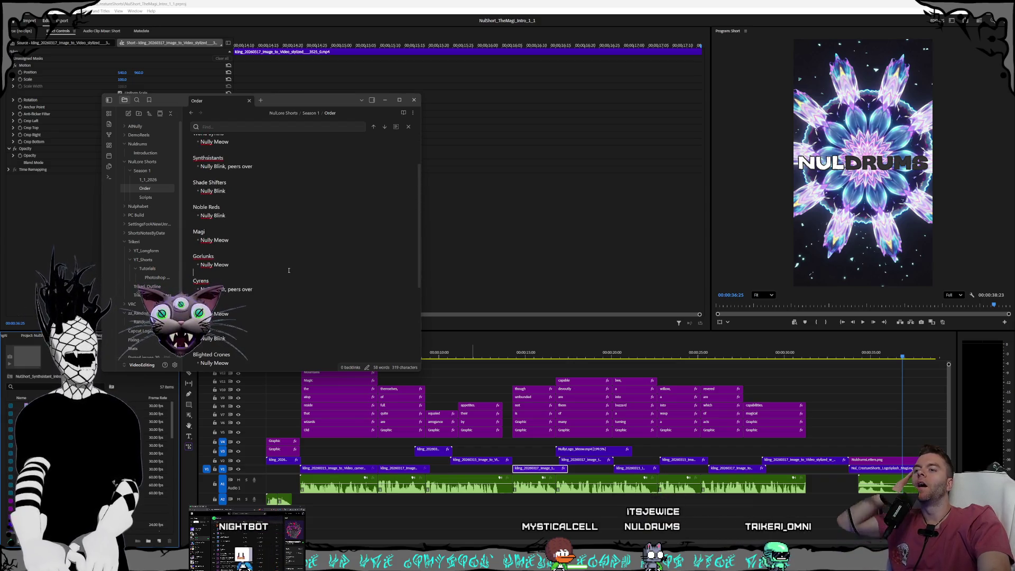
click(288, 270)
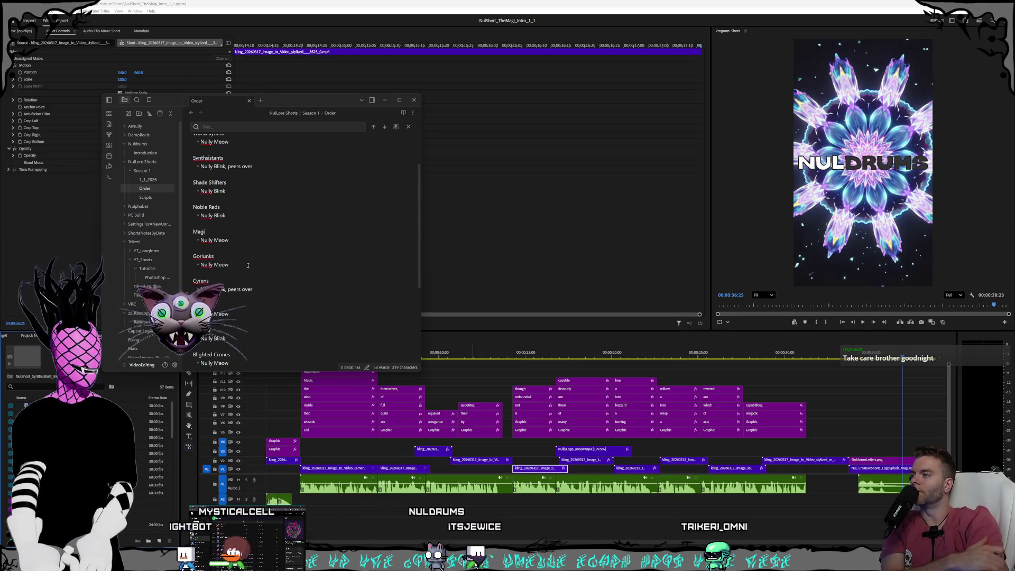
- Select the Gorlunks, Land 1 and World Synths lines in the Order note, then clear the selection
drag(248, 265, 161, 256)
scroll(265, 260, up, 3)
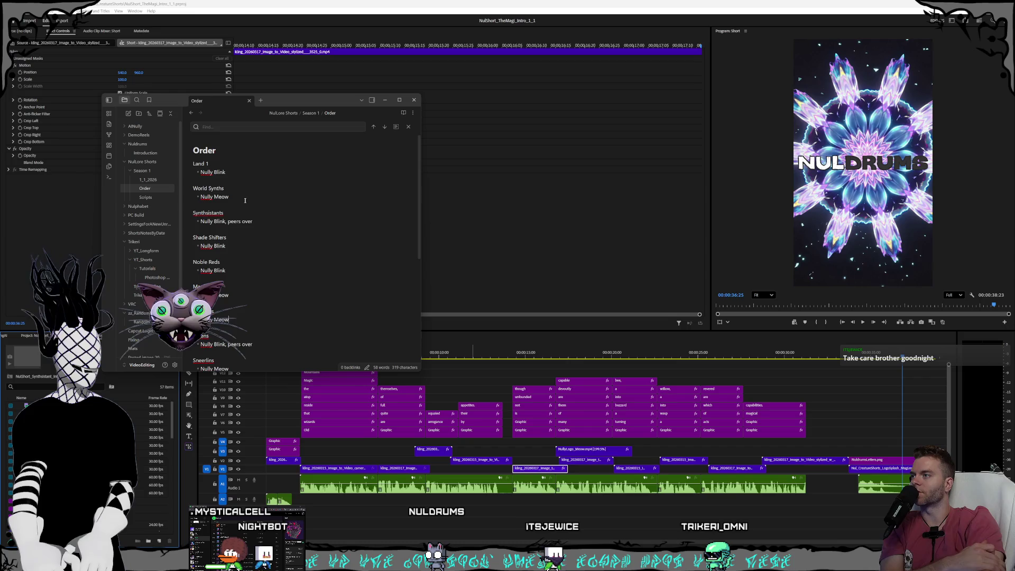
drag(245, 201, 153, 170)
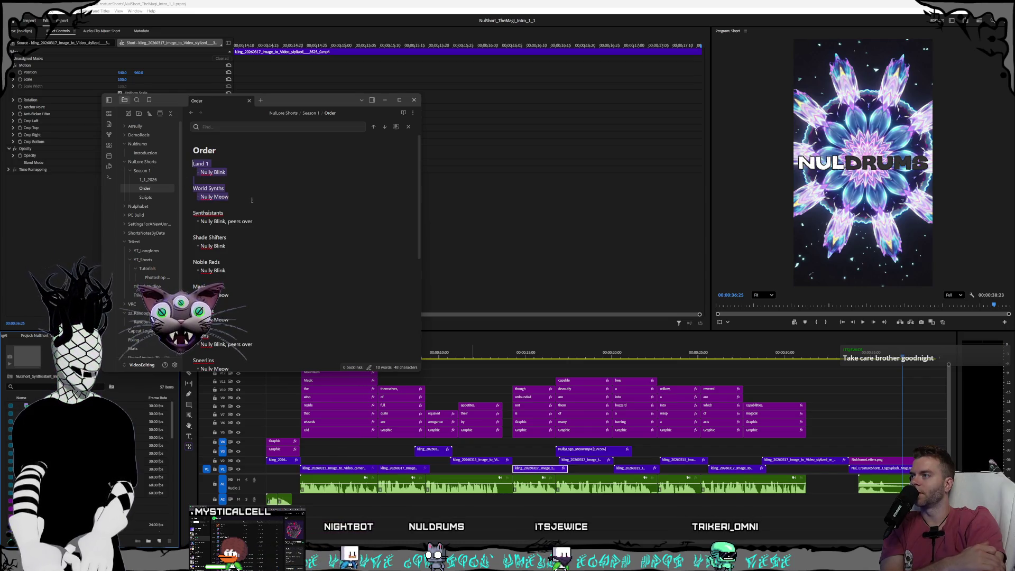
scroll(252, 200, down, 2)
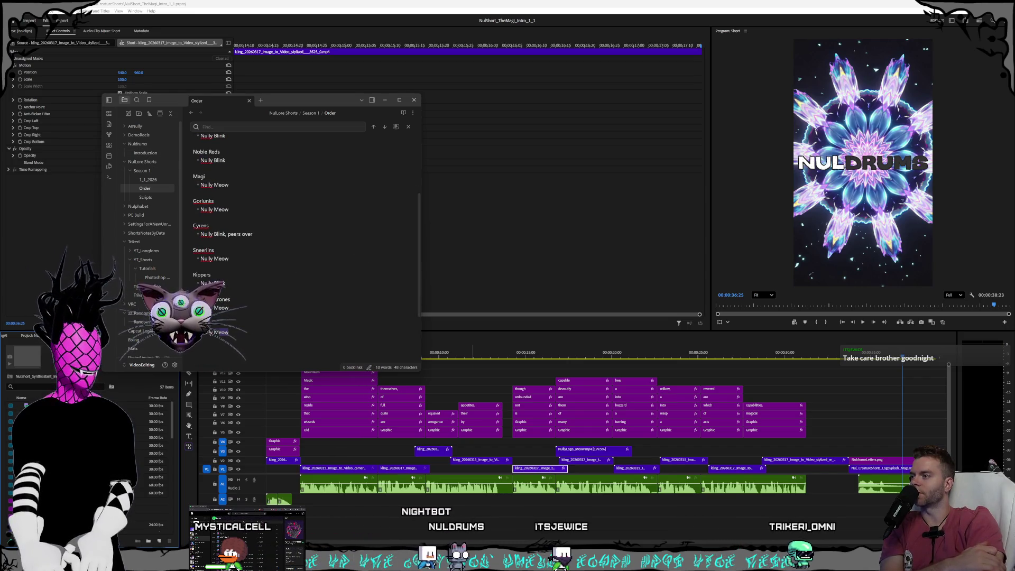
shift+click(296, 310)
scroll(296, 308, up, 1)
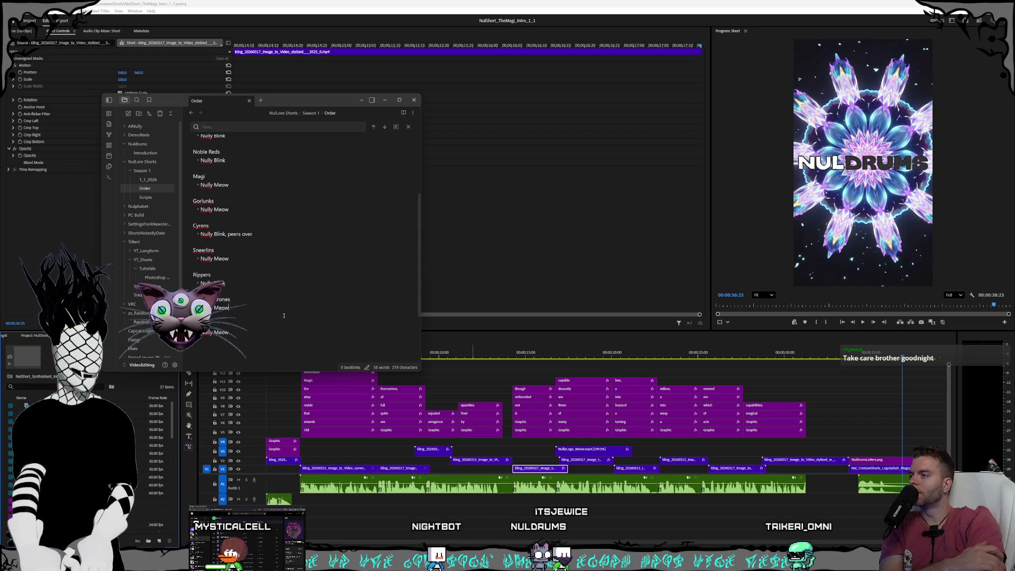
click(283, 315)
- Reselect and deselect the Land 1 and World Synths entries, then drag Obsidian's window right
scroll(283, 315, up, 1)
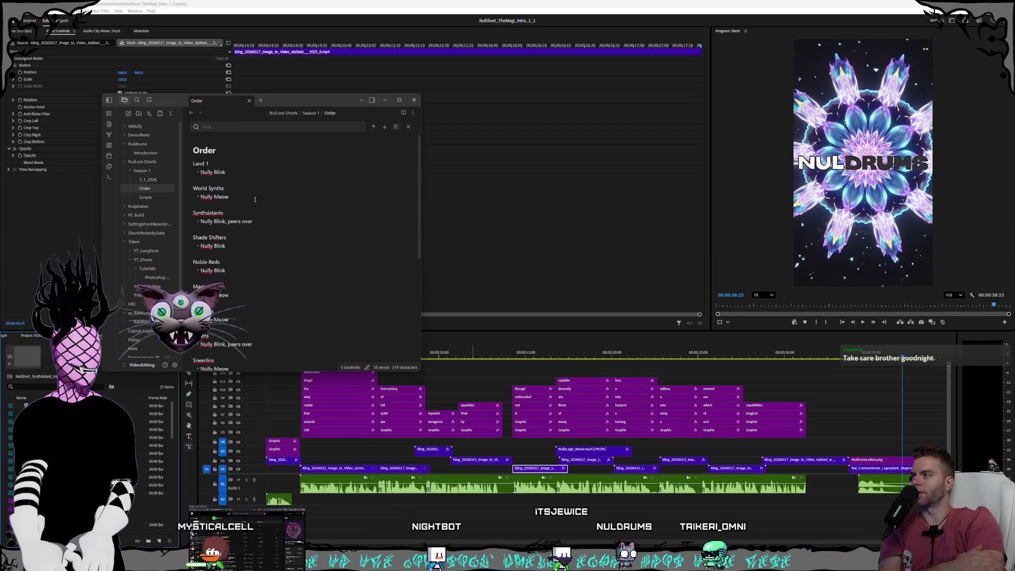
shift+click(283, 201)
click(284, 201)
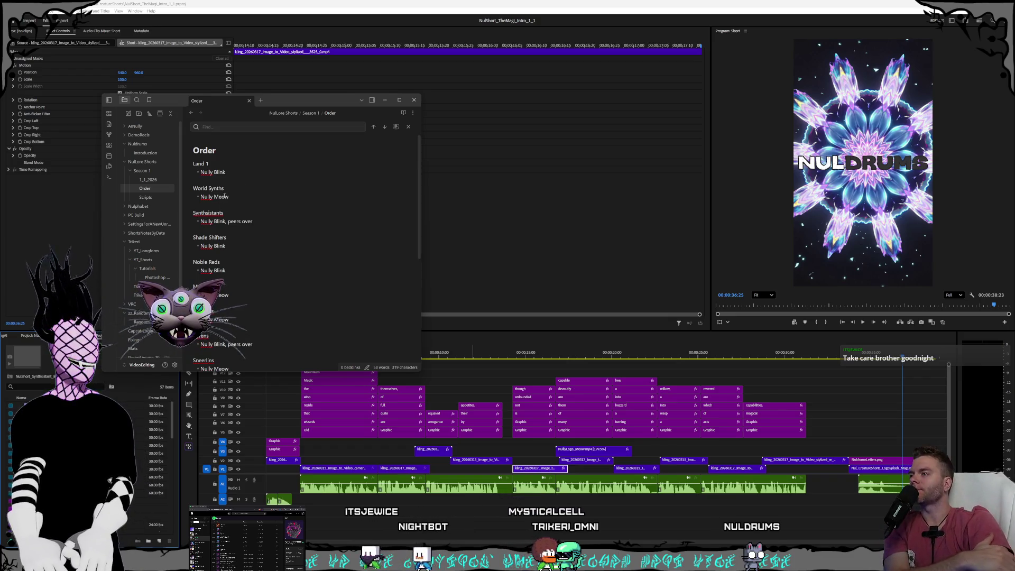
drag(243, 198, 184, 169)
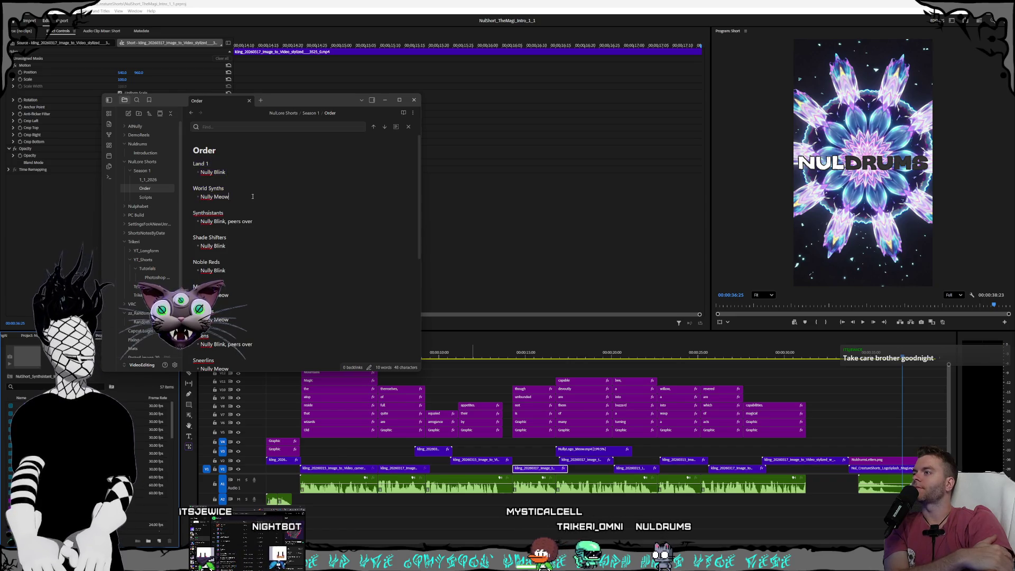
click(281, 188)
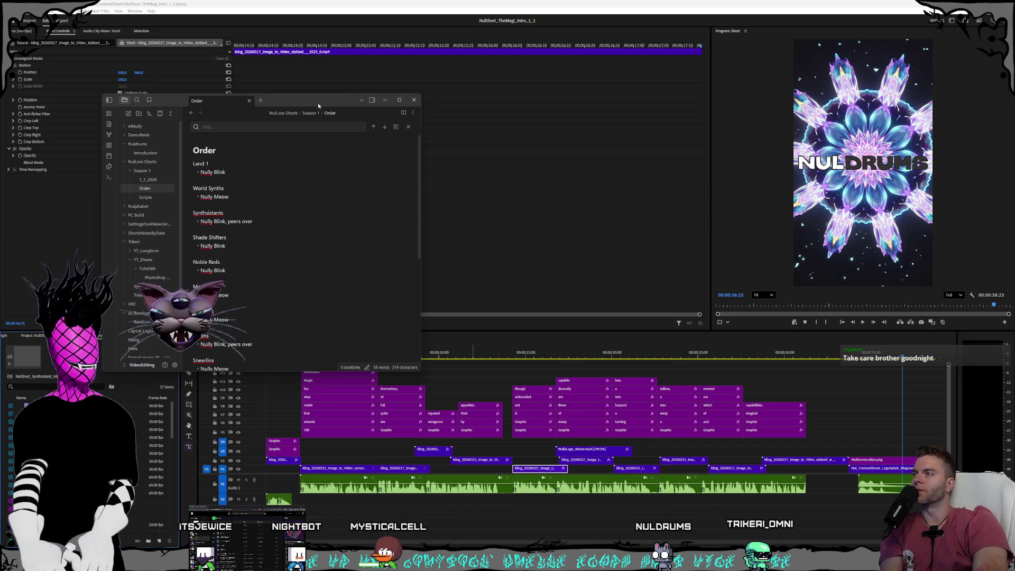
drag(316, 103, 473, 93)
click(439, 10)
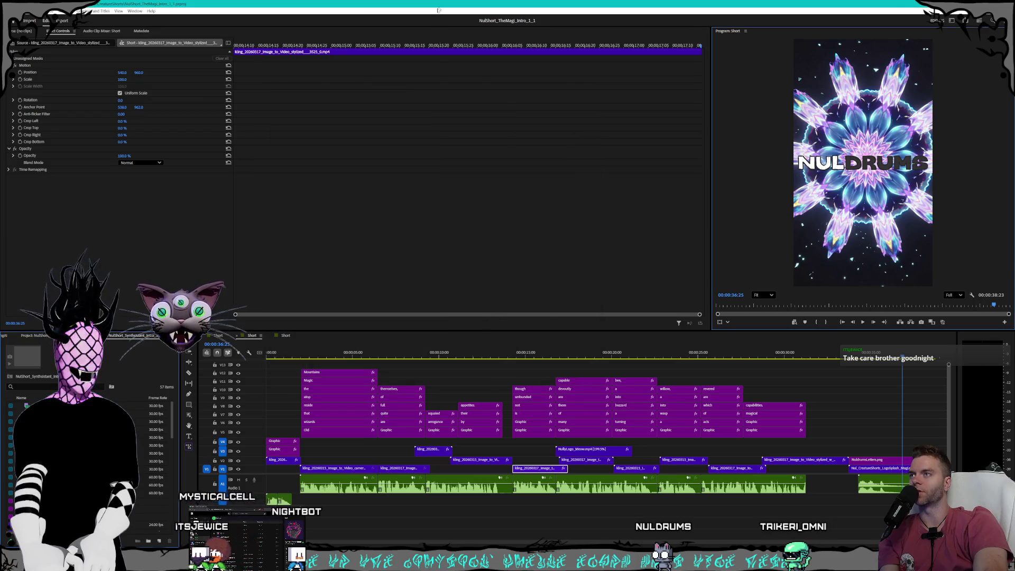
mouse_move(328, 353)
mouse_down()
mouse_move(838, 380)
mouse_move(862, 378)
mouse_move(770, 370)
mouse_move(867, 369)
mouse_up()
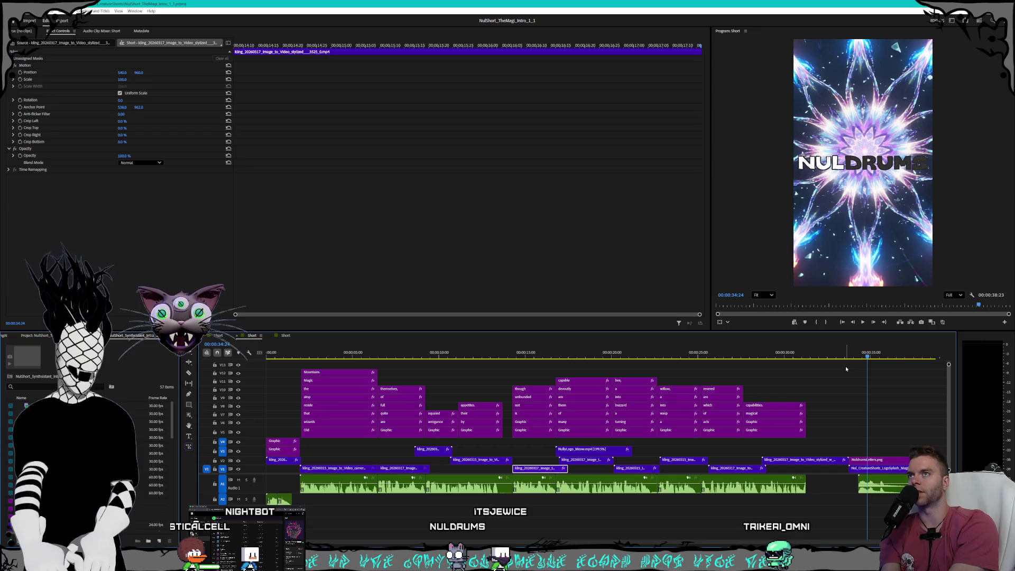